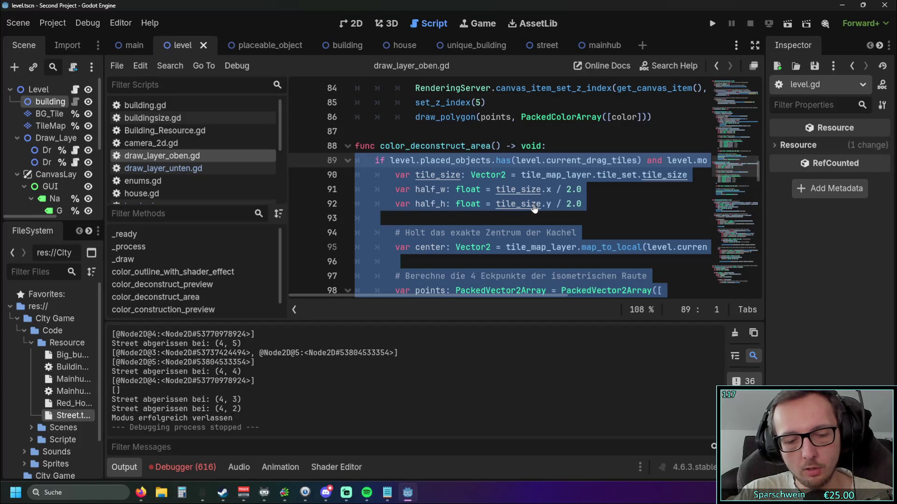
Indent the deconstruct block and start a new 'for tile in' loop line above it
key("Tab")
left_click(534, 218)
left_click(574, 147)
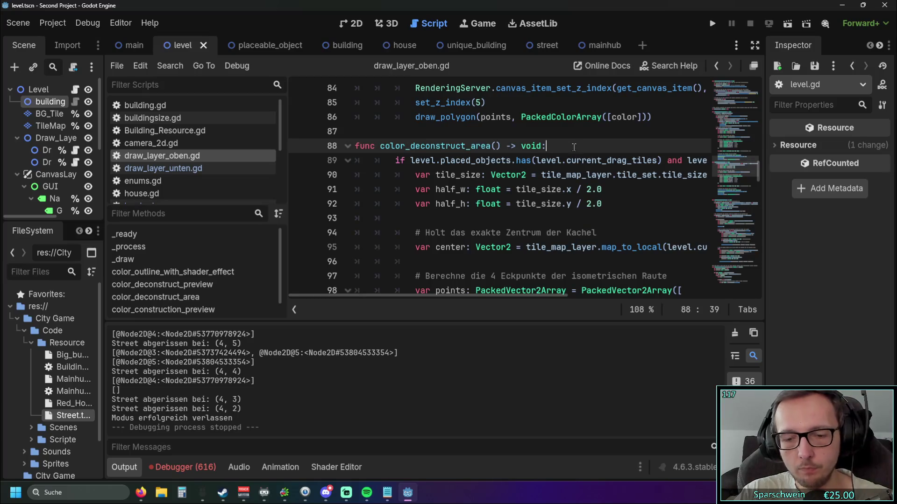
key("Return")
type("for")
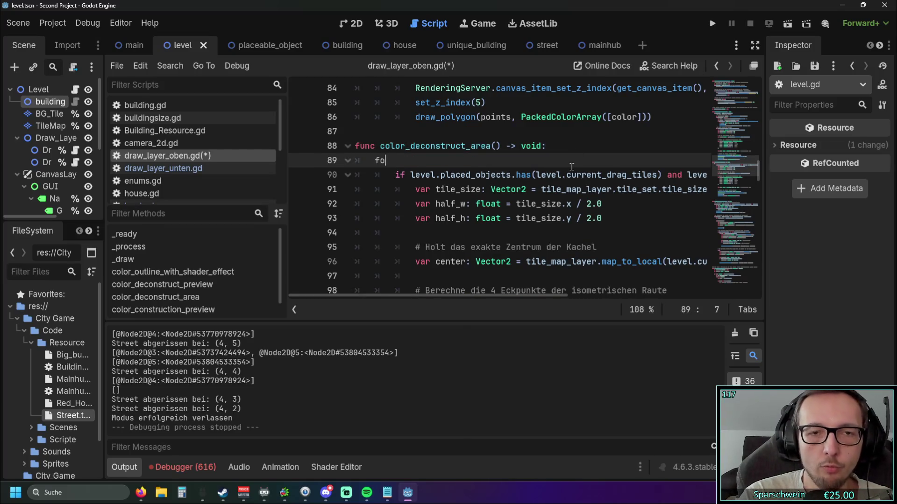
scroll(531, 166, "up", 1)
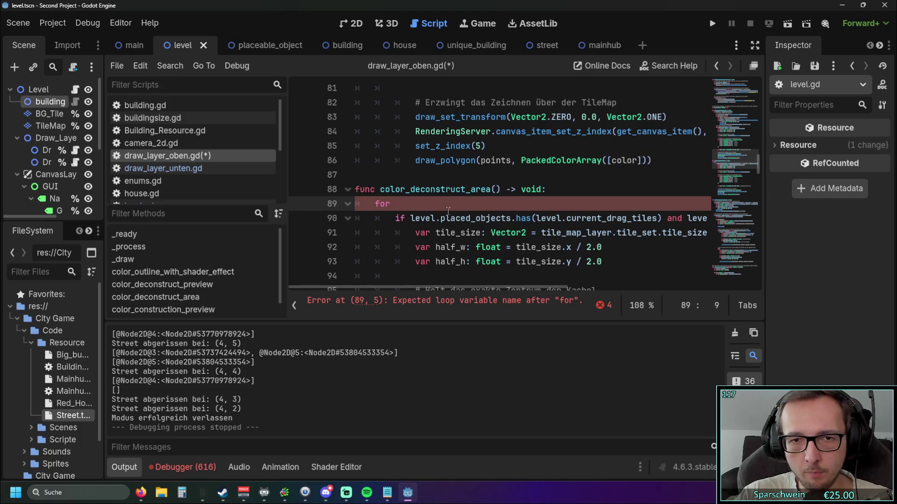
left_click_drag(396, 289, 386, 290)
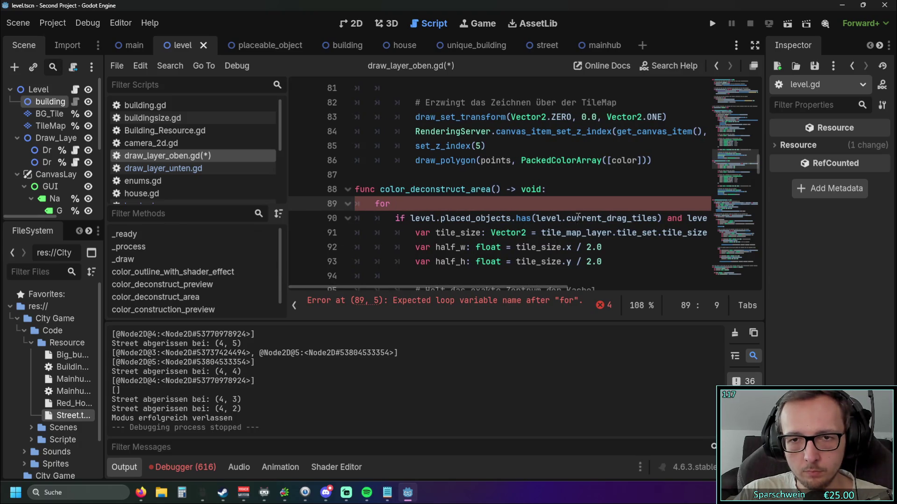
left_click_drag(656, 219, 536, 218)
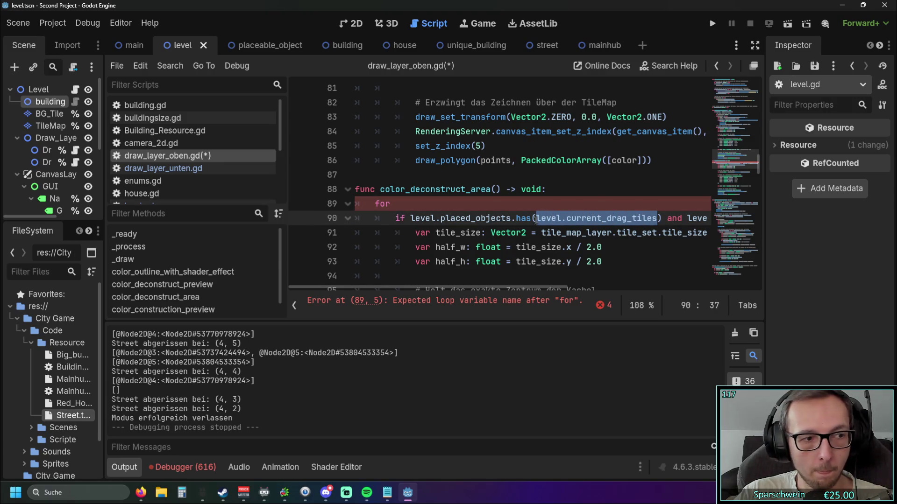
left_click(637, 244)
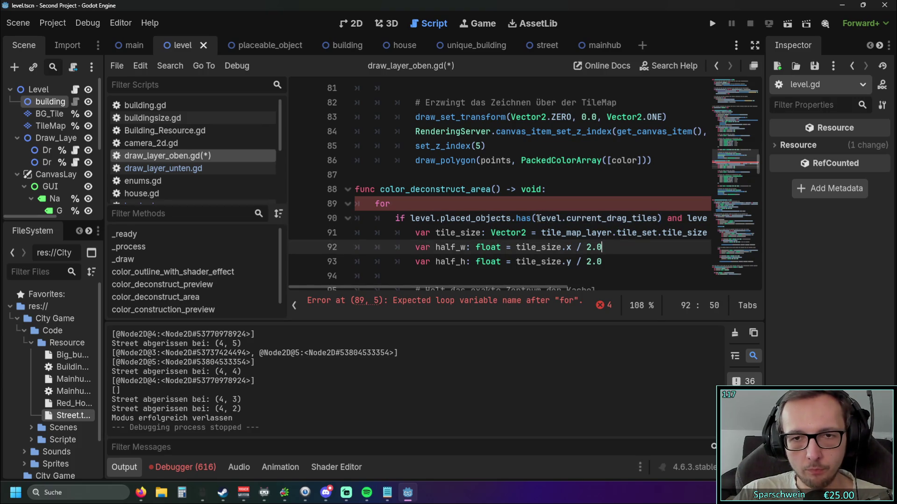
mouse_move(538, 218)
left_click_drag(538, 218, 659, 218)
key("ctrl+c")
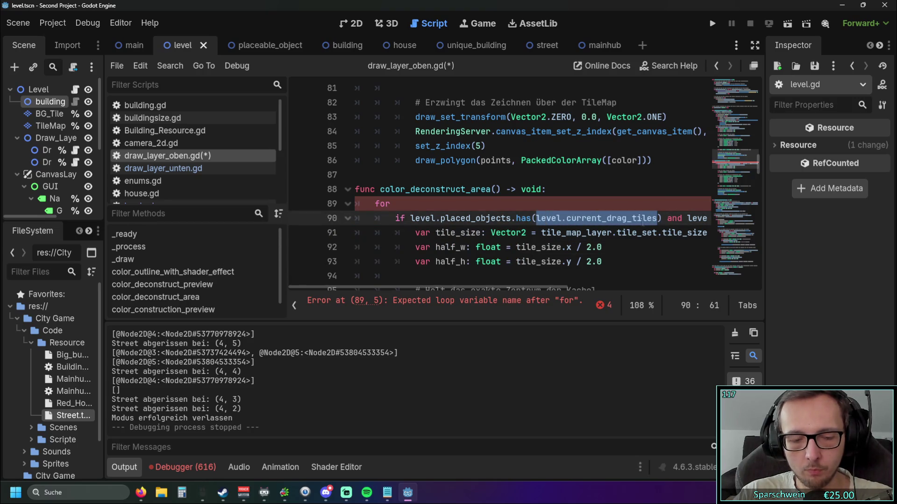
left_click(408, 201)
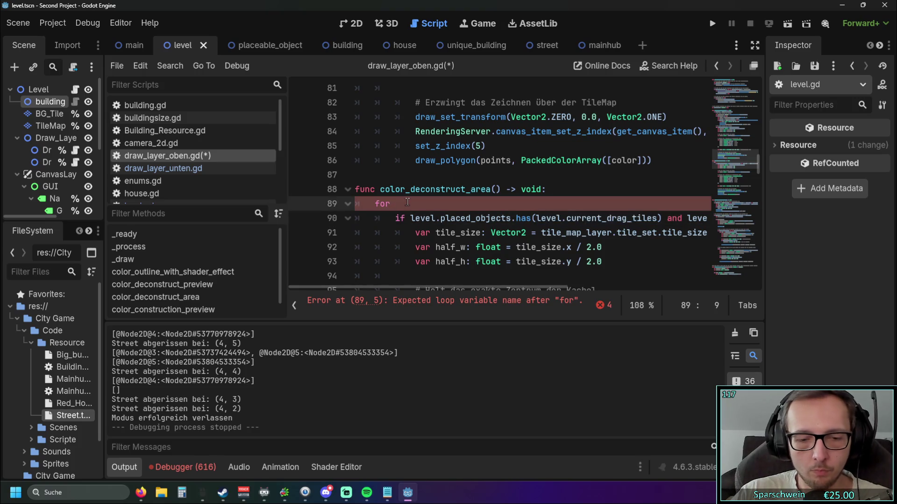
type("tile in")
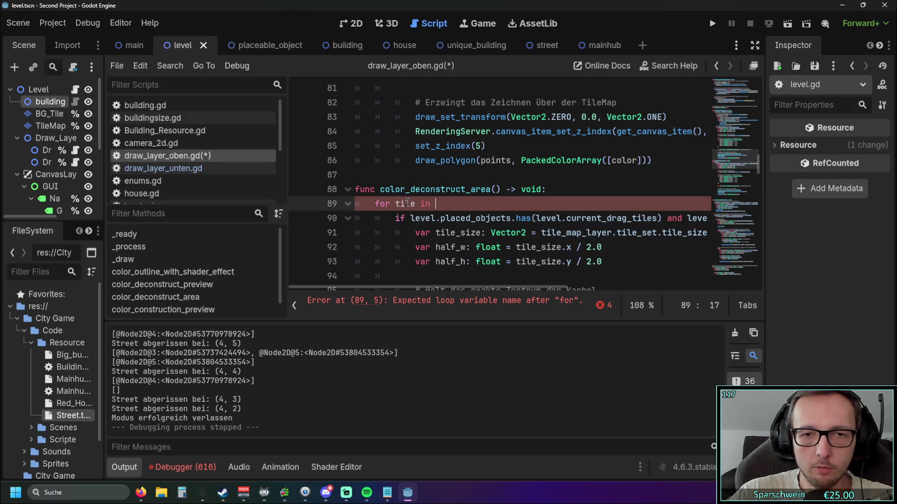
Complete the loop header as 'for tile in level.current_drag_tiles:'
left_click_drag(537, 218, 658, 218)
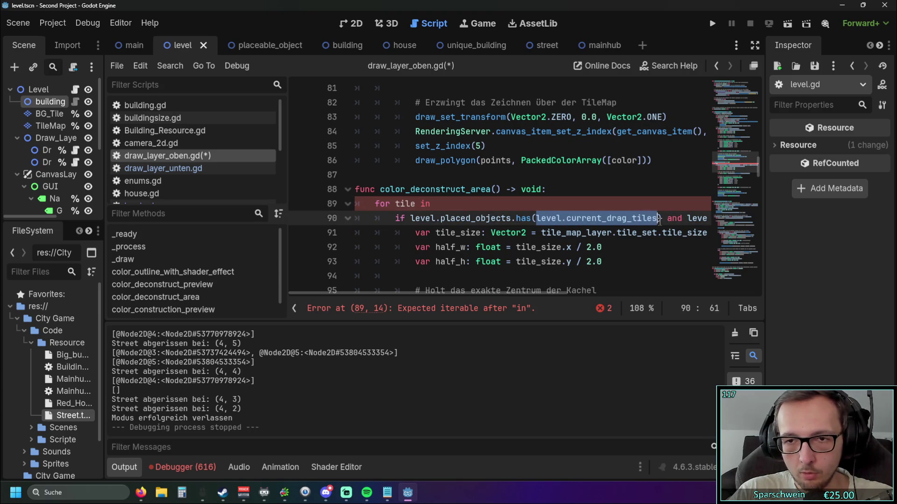
left_click(446, 195)
left_click(446, 203)
key("ctrl+v")
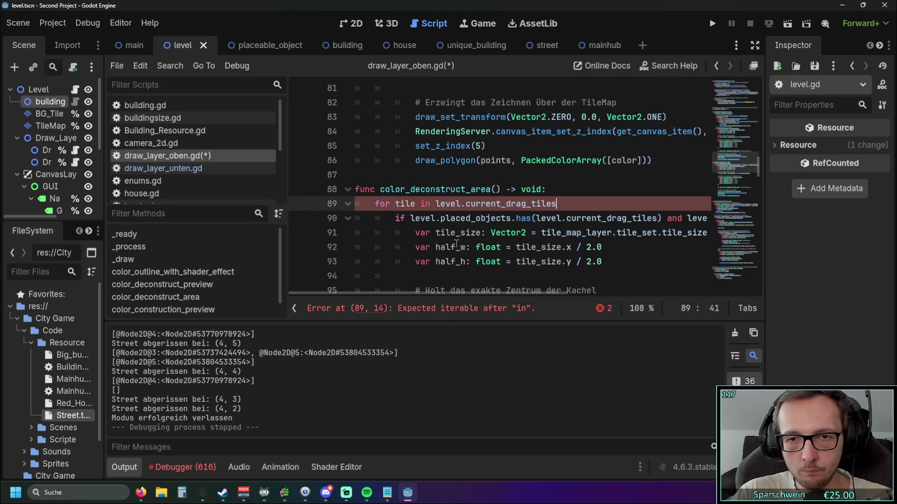
mouse_move(469, 293)
left_mouse_down()
mouse_move(582, 293)
mouse_move(404, 293)
mouse_move(608, 293)
left_mouse_up()
left_click_drag(624, 218, 404, 218)
mouse_move(319, 220)
left_mouse_down()
mouse_move(517, 218)
mouse_move(509, 219)
left_mouse_up()
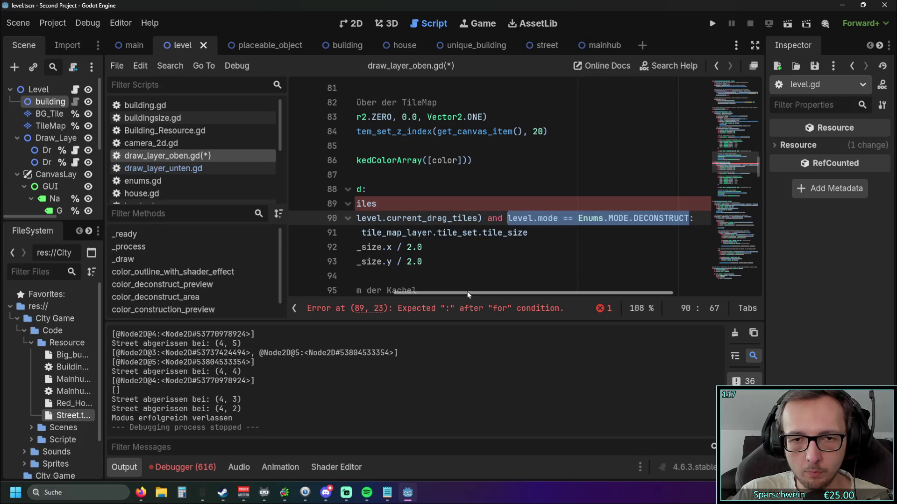
left_click(528, 247)
left_click_drag(502, 295, 369, 290)
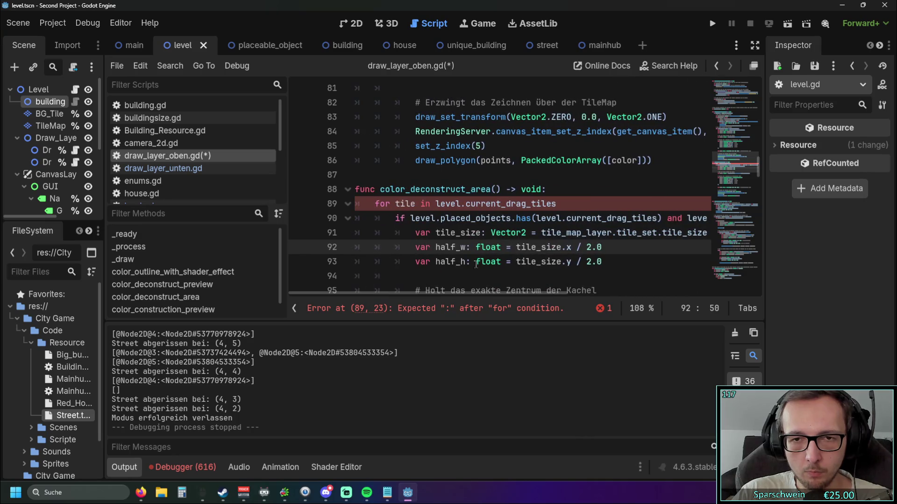
left_click(577, 204)
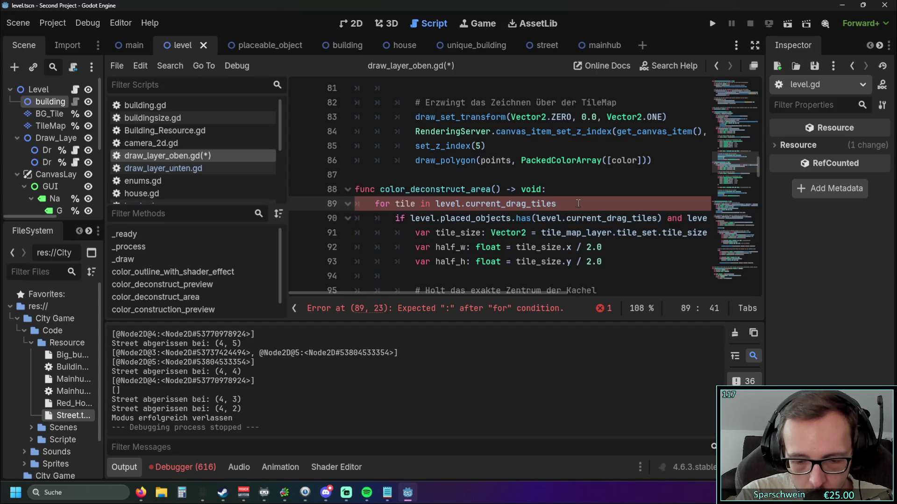
type(":")
left_click(531, 262)
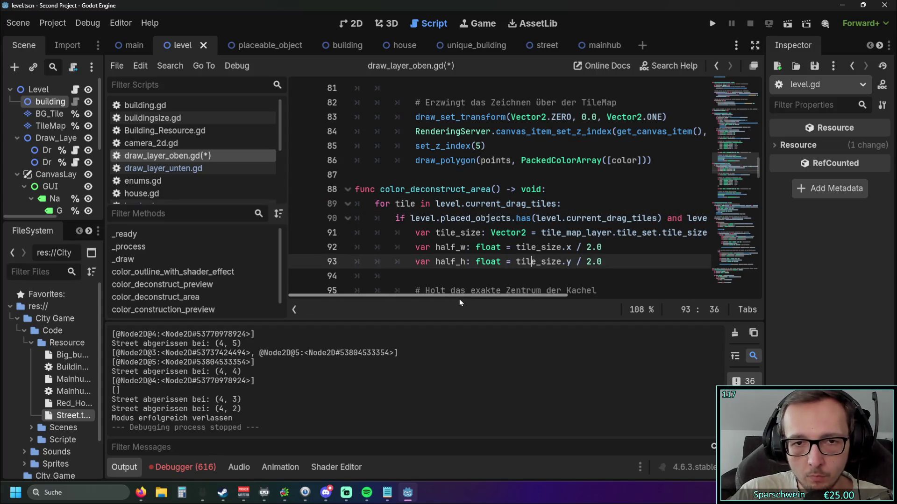
Change the condition to placed_objects.has(tile) and run the game with F5
left_click_drag(452, 295, 469, 295)
left_click_drag(507, 218, 603, 219)
key("BackSpace")
left_click(537, 218)
key("BackSpace")
left_click(581, 232)
left_click_drag(503, 296, 430, 295)
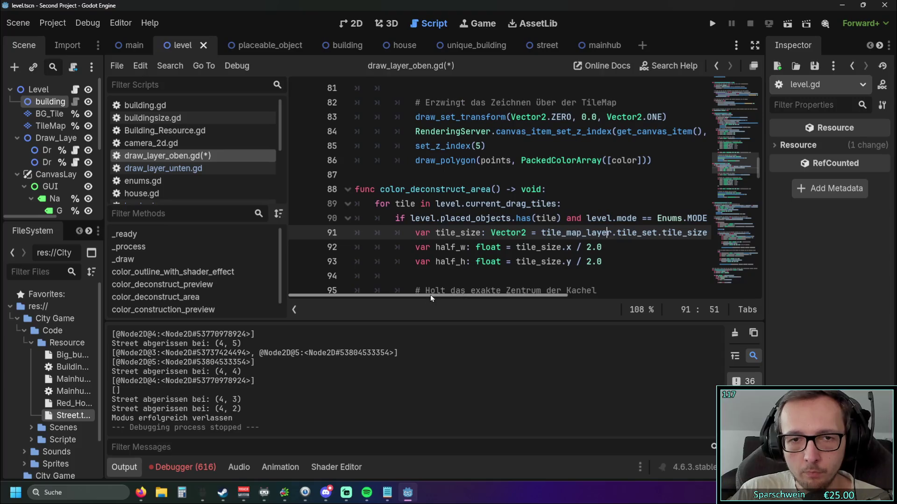
scroll(614, 219, "down", 1)
key("F5")
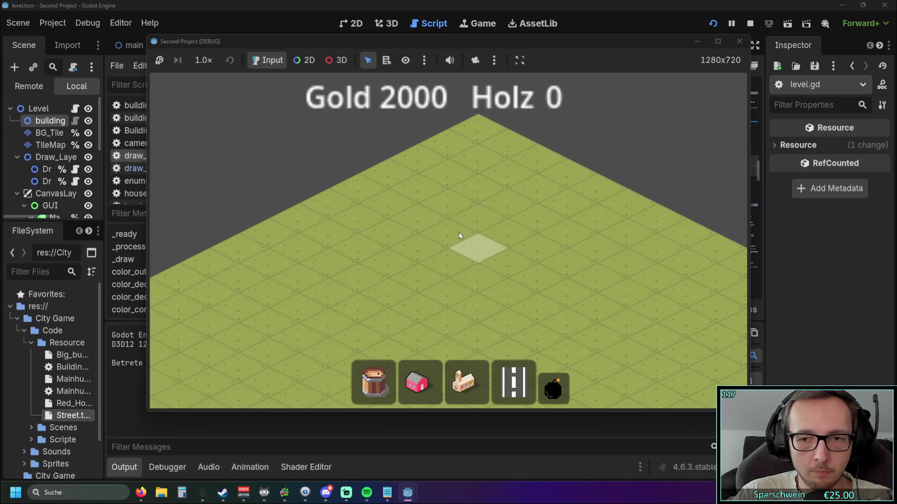
Restart the game, lay a street row, reposition the window and demolish the street
left_click(739, 41)
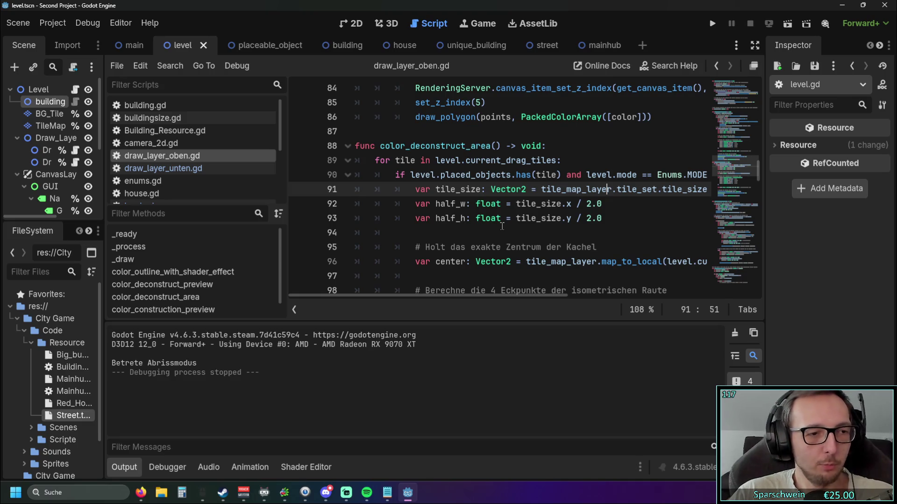
left_click(712, 24)
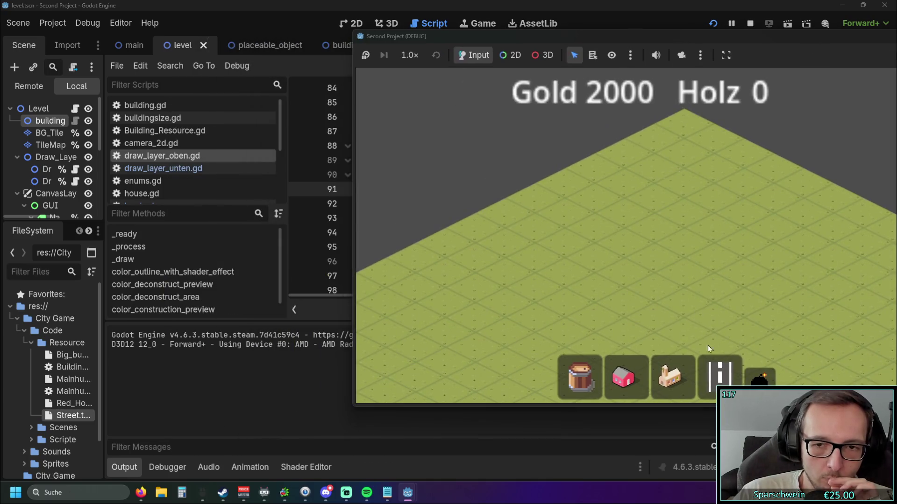
left_click(717, 376)
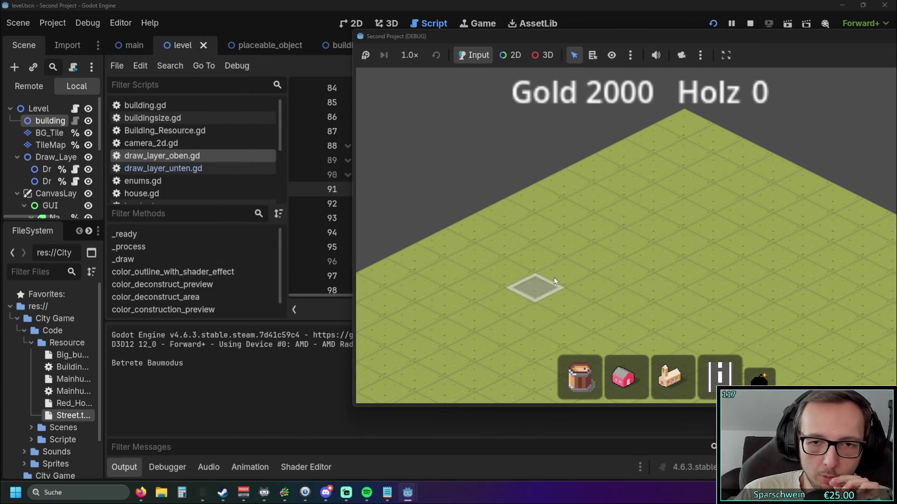
left_click_drag(592, 256, 711, 203)
right_click(690, 275)
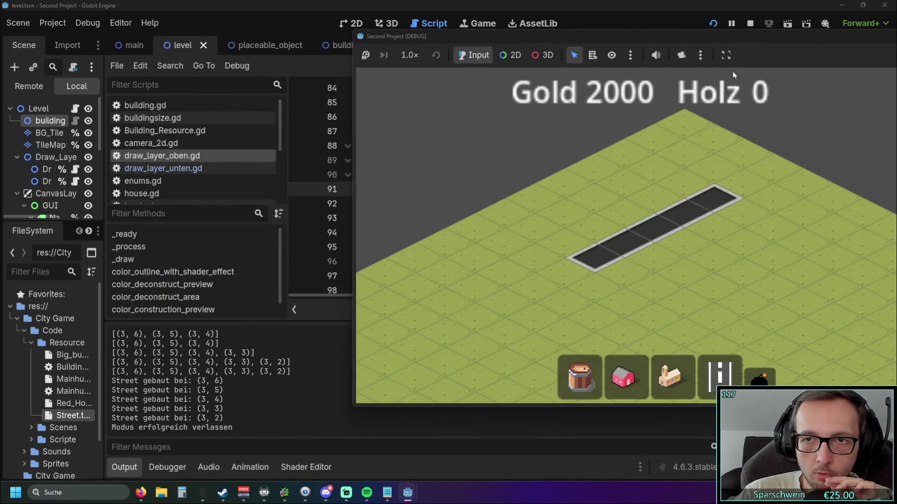
left_click_drag(515, 32, 515, 91)
mouse_move(708, 93)
left_mouse_down()
mouse_move(473, 56)
mouse_move(509, 79)
mouse_move(495, 19)
mouse_move(590, 26)
mouse_move(557, 30)
left_mouse_up()
left_click(615, 374)
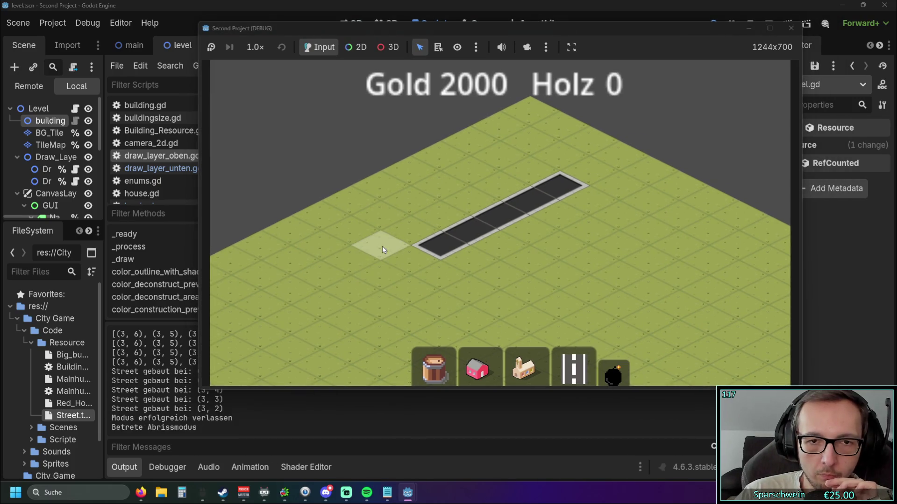
left_click(635, 192)
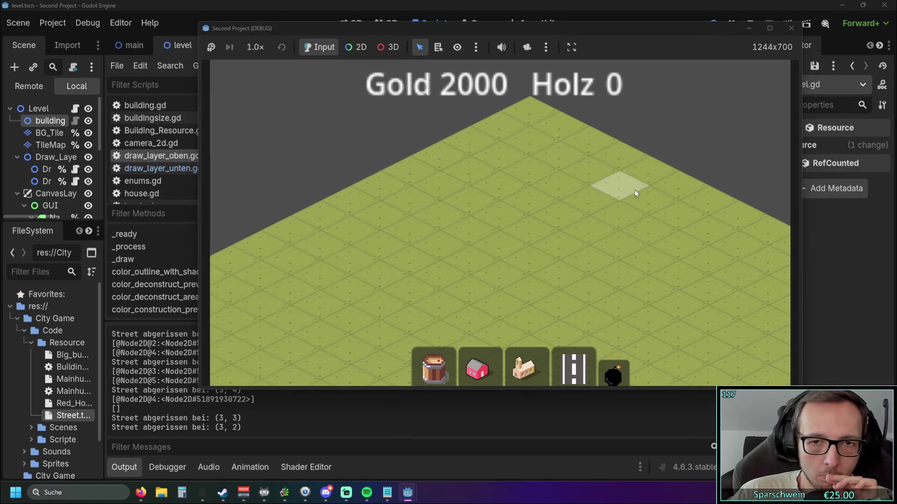
Relaunch, build another street row, demolish it, and stop the game with F8
left_click(795, 32)
left_click(713, 22)
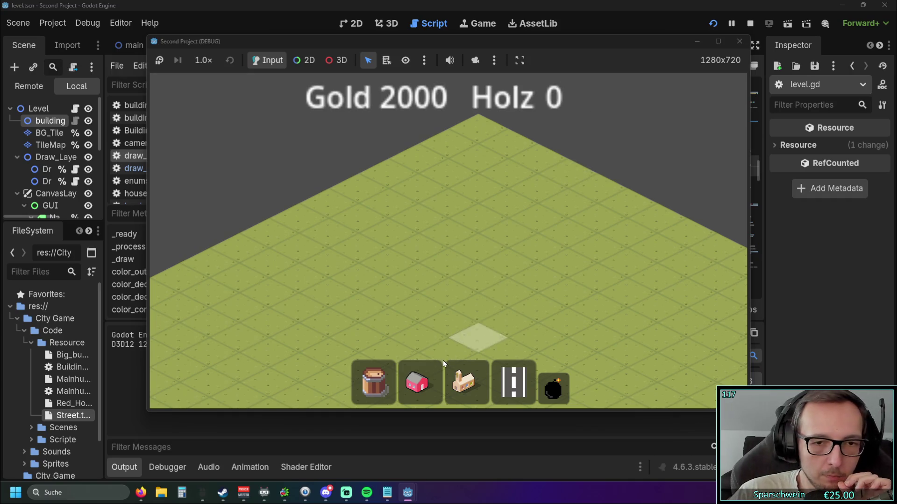
left_click(514, 382)
left_click_drag(402, 265, 524, 275)
right_click(524, 270)
left_click(553, 388)
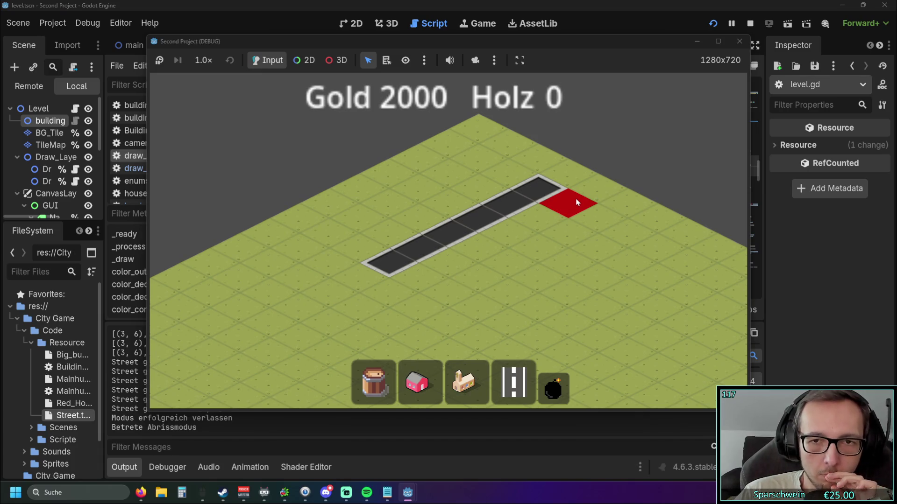
left_click(603, 198)
key("F8")
mouse_move(411, 299)
left_mouse_down()
mouse_move(469, 300)
mouse_move(375, 305)
left_mouse_up()
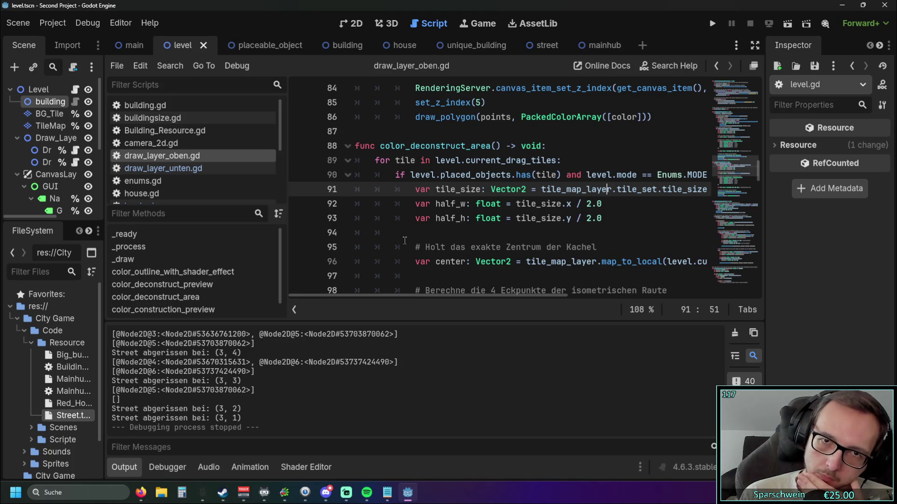
scroll(404, 241, "up", 10)
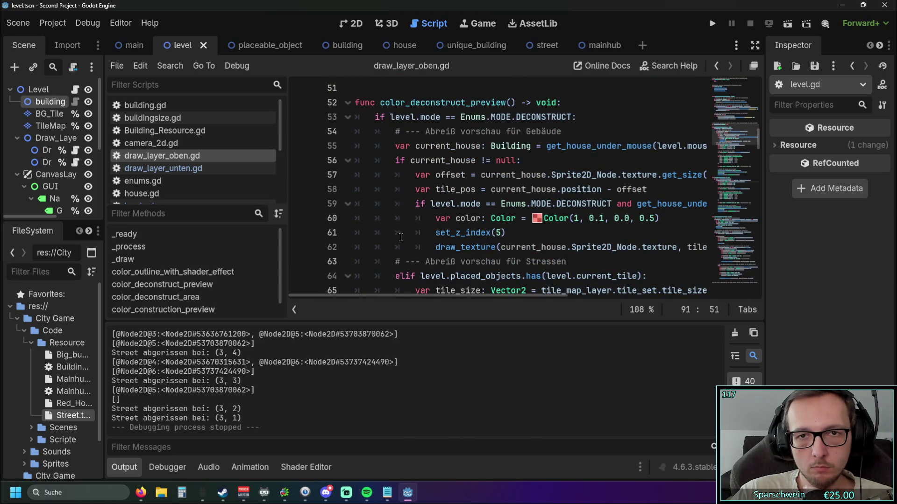
scroll(402, 237, "down", 10)
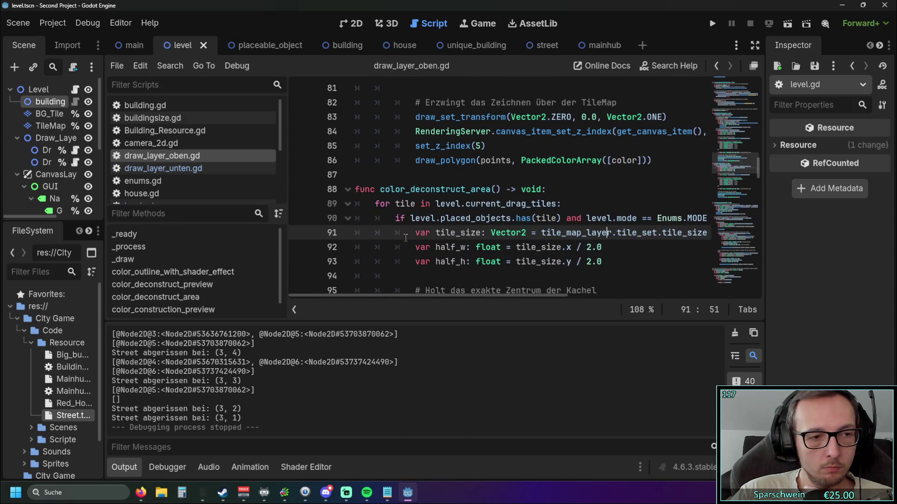
left_click(712, 23)
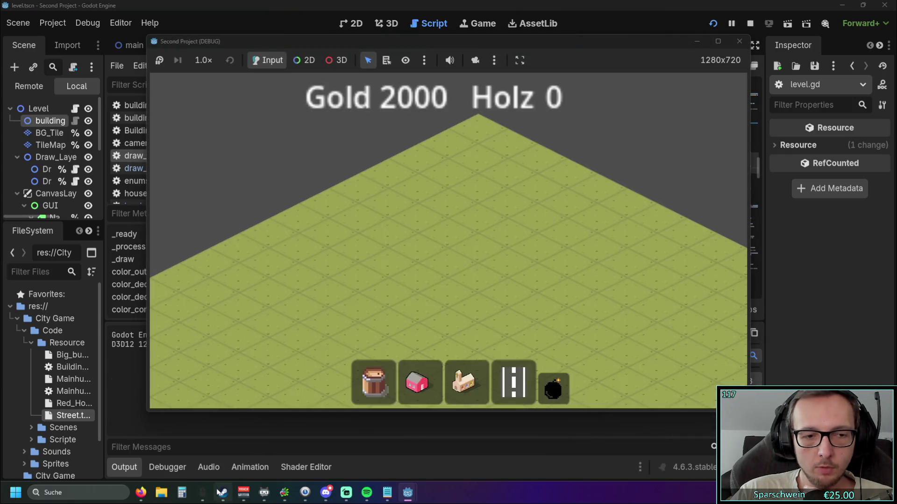
left_click(739, 41)
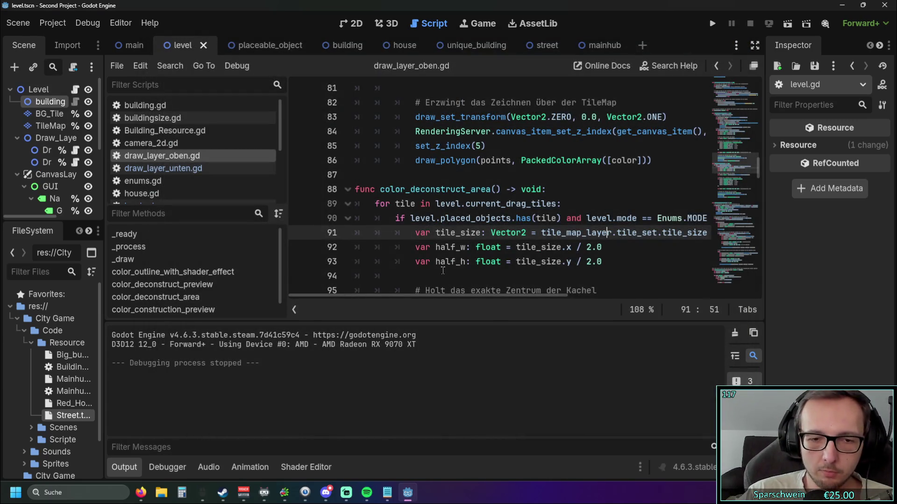
mouse_move(453, 295)
left_mouse_down()
mouse_move(463, 295)
mouse_move(446, 301)
left_mouse_up()
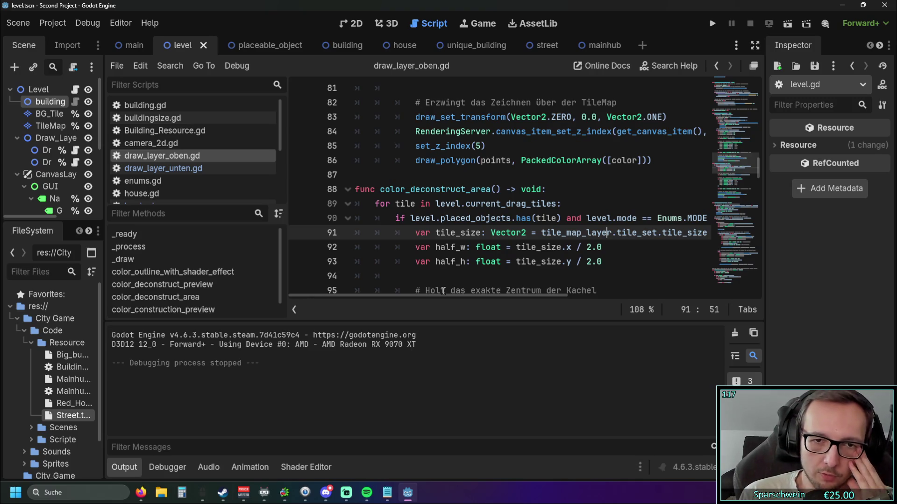
mouse_move(444, 295)
left_mouse_down()
mouse_move(453, 293)
mouse_move(429, 302)
mouse_move(472, 302)
mouse_move(434, 306)
left_mouse_up()
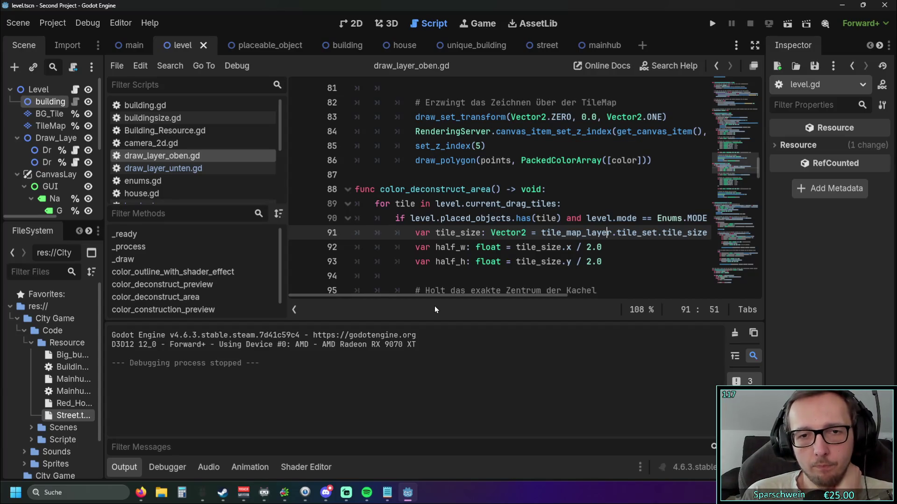
On line 96, replace level.current_tile inside map_to_local() with tile
scroll(464, 295, "right", 3)
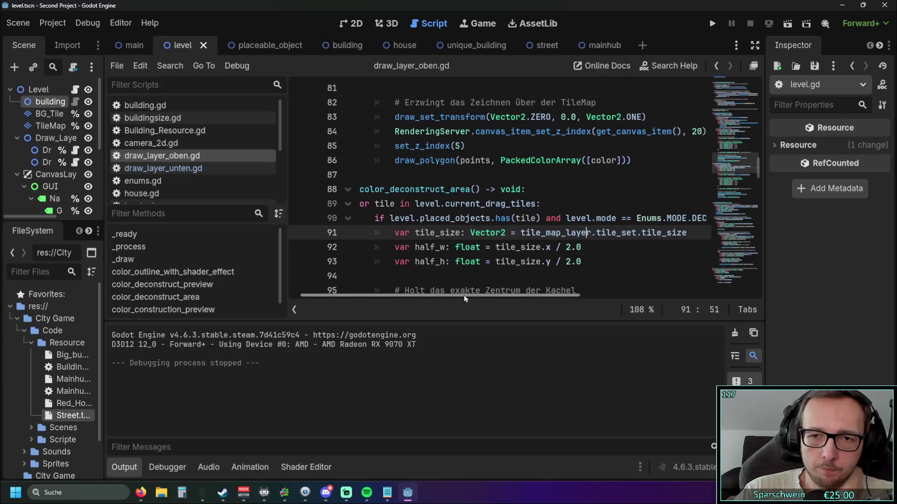
scroll(422, 299, "left", 3)
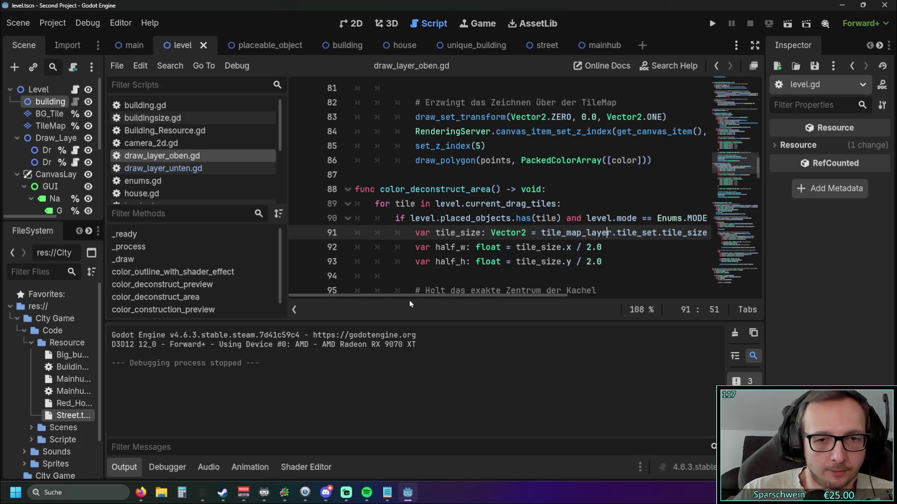
scroll(478, 251, "down", 6)
scroll(478, 251, "down", 1)
scroll(478, 251, "up", 1)
mouse_move(463, 293)
left_mouse_down()
mouse_move(516, 295)
mouse_move(471, 298)
left_mouse_up()
scroll(514, 259, "up", 2)
scroll(514, 258, "up", 2)
scroll(534, 277, "up", 1)
scroll(503, 264, "down", 2)
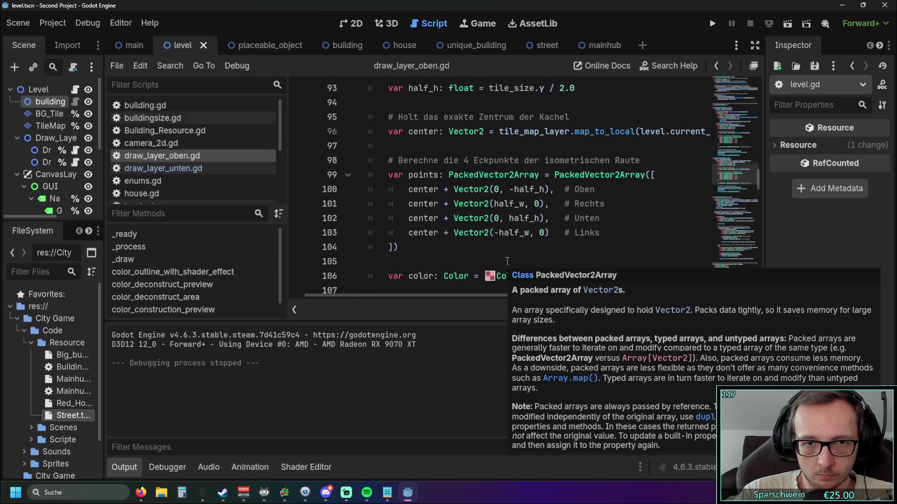
scroll(566, 257, "up", 1)
scroll(566, 256, "up", 1)
left_click_drag(491, 296, 520, 299)
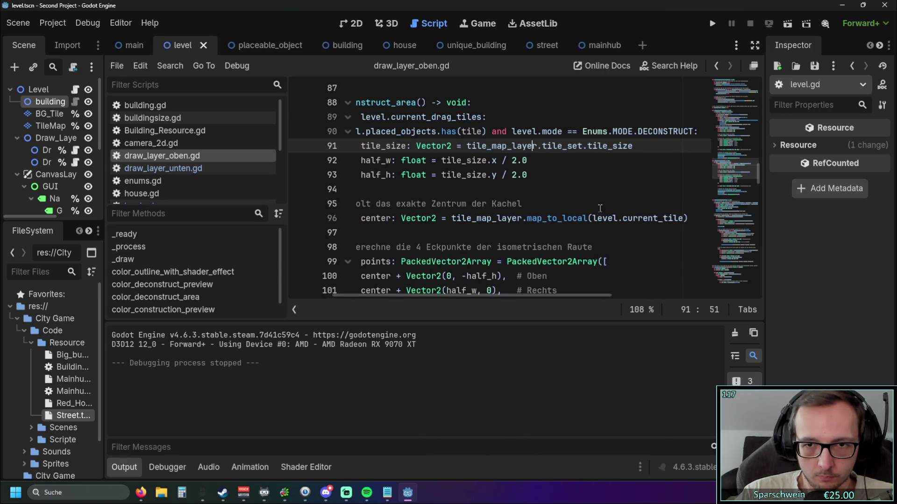
left_click_drag(592, 218, 685, 220)
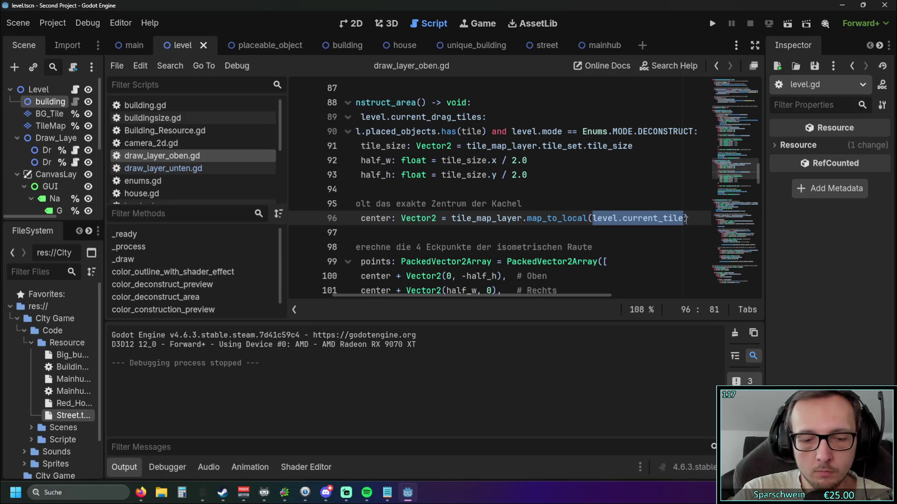
type("tile")
key("Escape")
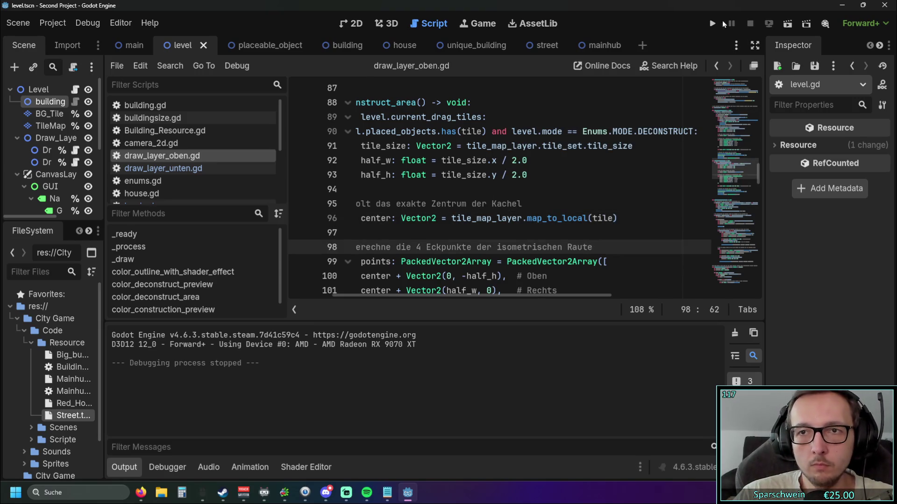
Run the project, lay a five-tile street and mark it for demolition
left_click(712, 23)
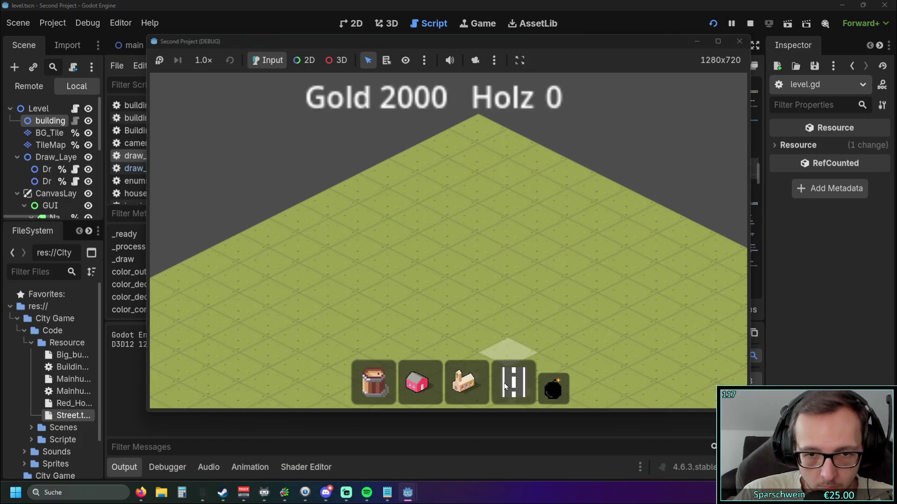
left_click(513, 382)
left_click_drag(405, 279, 547, 215)
left_click(558, 392)
left_click_drag(365, 279, 611, 226)
mouse_move(327, 286)
left_mouse_down()
mouse_move(623, 236)
mouse_move(310, 280)
mouse_move(607, 229)
left_mouse_up()
scroll(511, 290, "down", 3)
scroll(509, 306, "up", 2)
Build two crossing streets and demolish the whole road cross
left_click(514, 382)
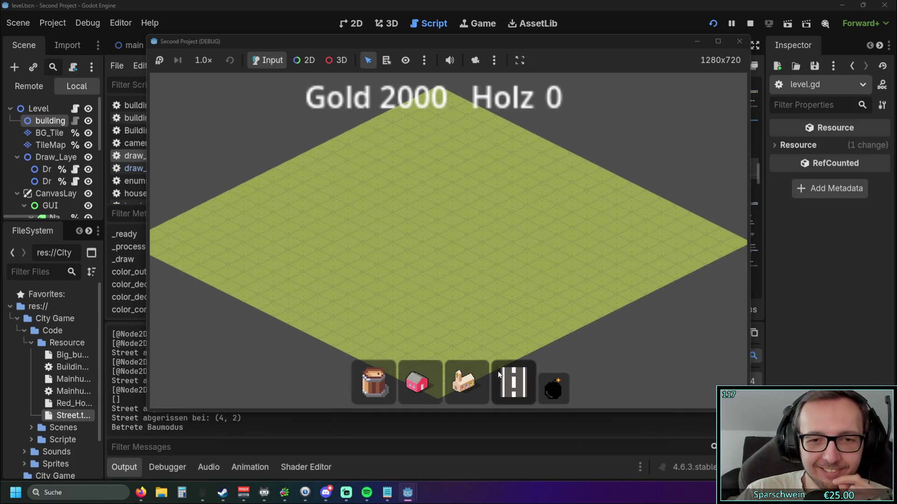
left_click_drag(400, 289, 567, 213)
left_click_drag(526, 288, 418, 231)
left_click(553, 387)
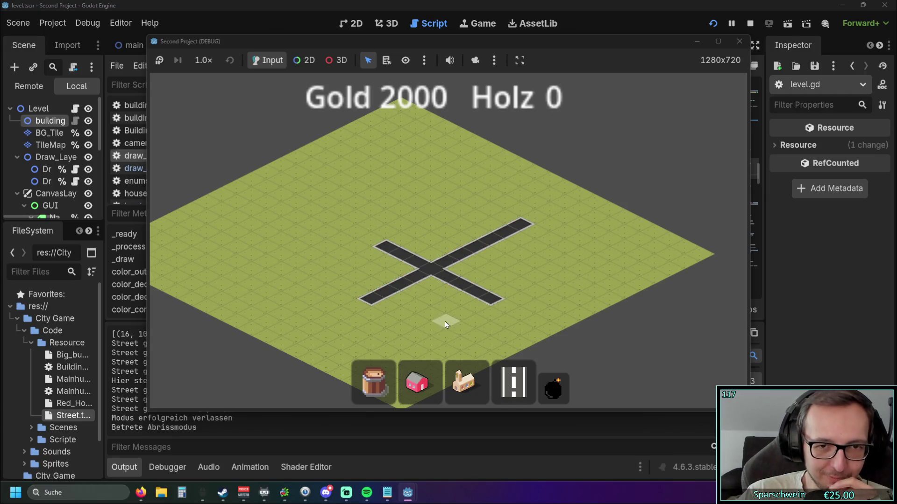
left_click(473, 196)
right_click(528, 240)
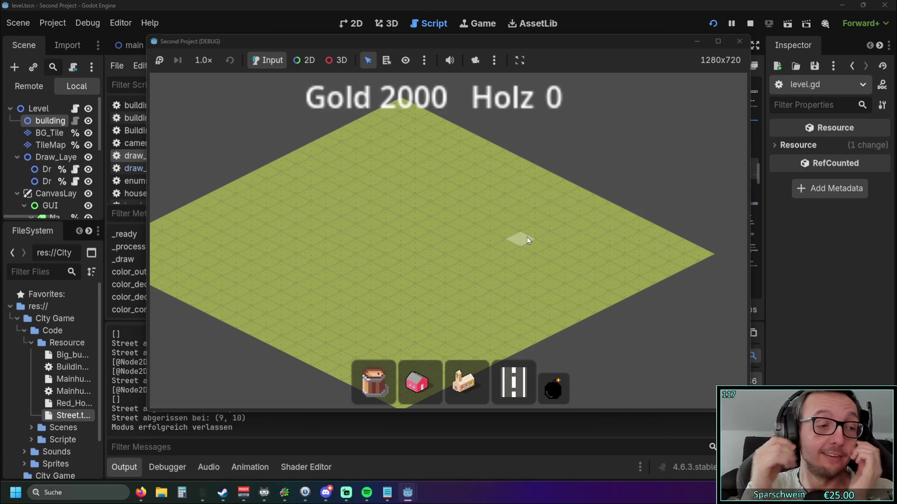
Build three crossing streets forming an X and demolish the red road X
scroll(403, 250, "up", 3)
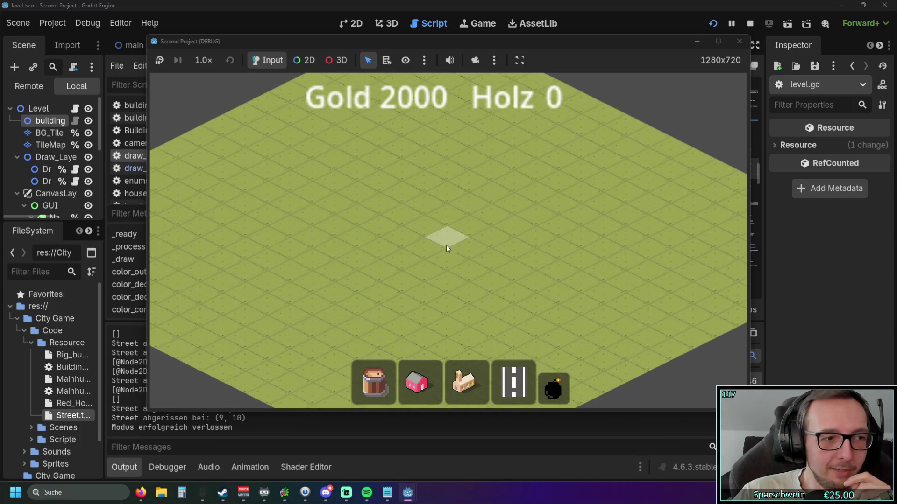
left_click(522, 394)
mouse_move(352, 245)
left_mouse_down()
mouse_move(484, 161)
mouse_move(493, 177)
left_mouse_up()
left_click_drag(348, 201, 455, 244)
left_click_drag(395, 177, 498, 222)
left_click(550, 395)
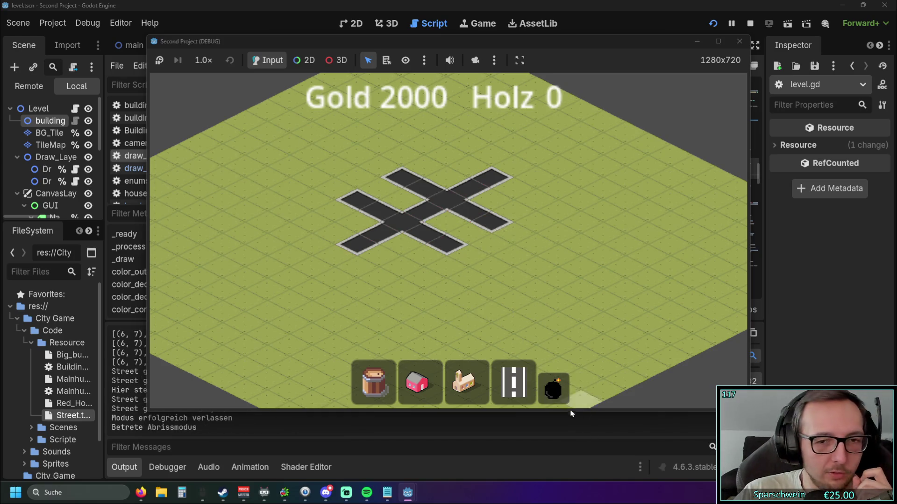
mouse_move(431, 276)
left_mouse_down()
mouse_move(438, 291)
mouse_move(446, 147)
mouse_move(423, 303)
mouse_move(457, 136)
mouse_move(423, 295)
left_mouse_up()
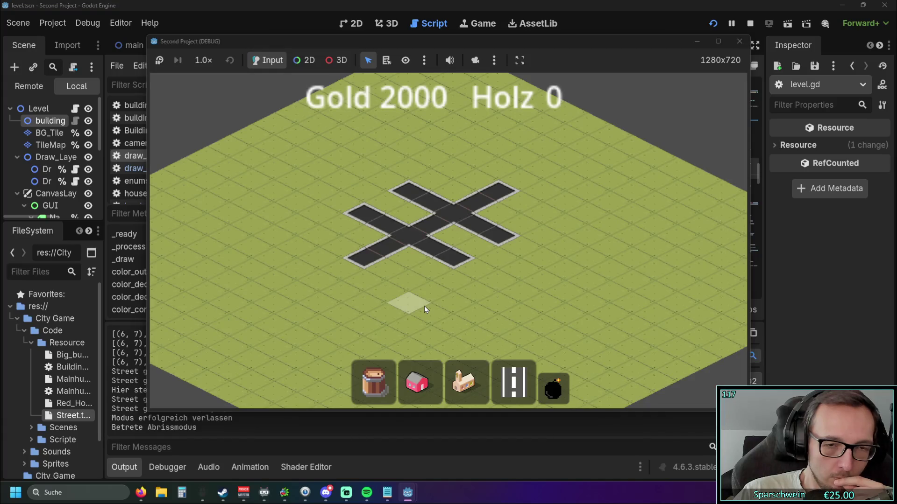
left_click(448, 164)
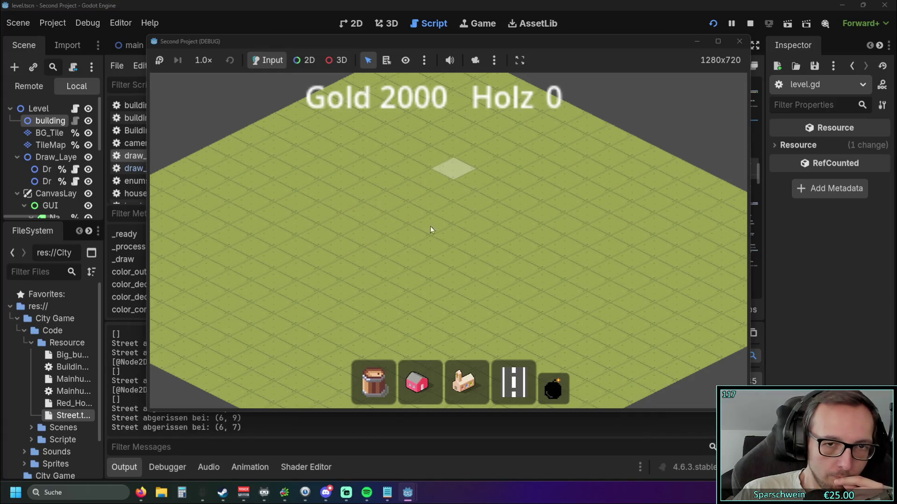
Build a new road cross from three street drags
left_click(514, 382)
left_click_drag(365, 257, 525, 178)
mouse_move(376, 202)
left_mouse_down()
mouse_move(439, 226)
mouse_move(513, 214)
left_mouse_up()
left_click_drag(453, 202, 431, 190)
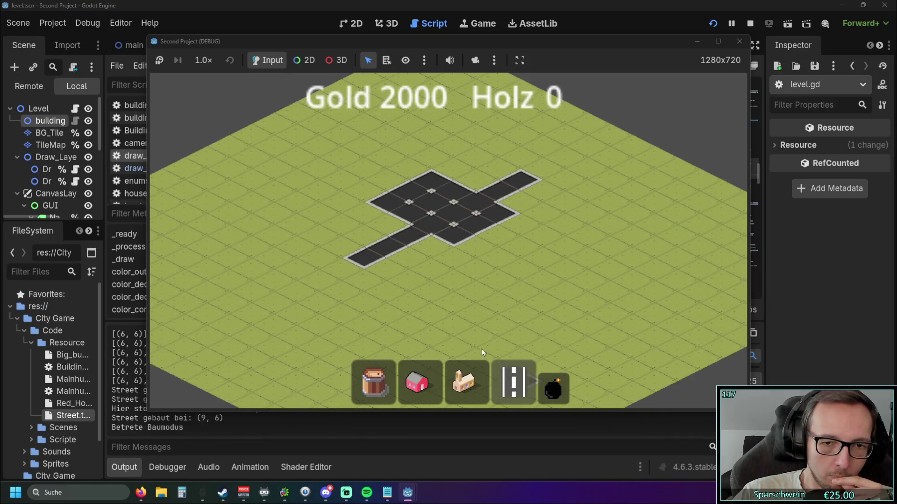
Demolish the cross's road tiles, then stop the game and return to the centre line
left_click(553, 387)
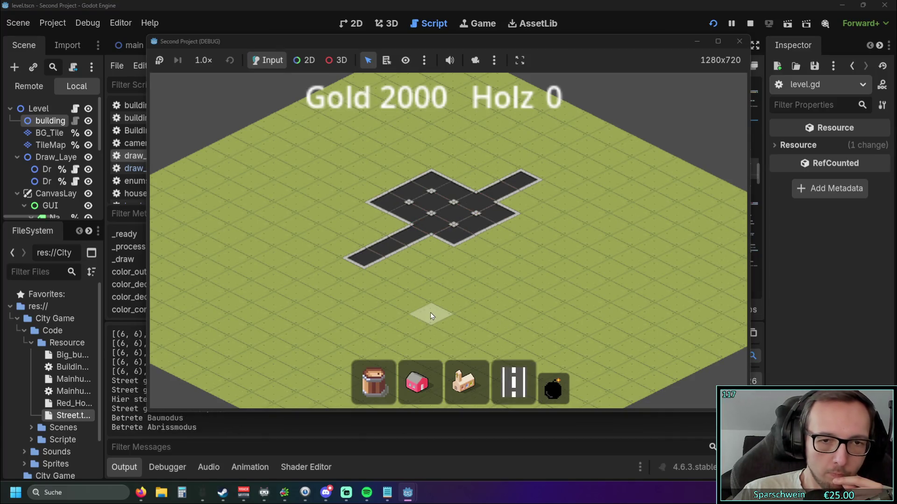
left_click(449, 215)
left_click(446, 198)
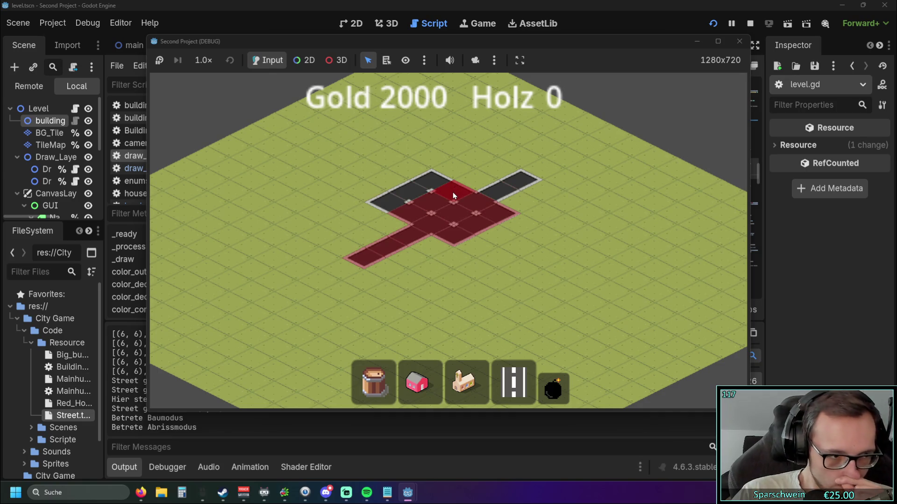
right_click(470, 161)
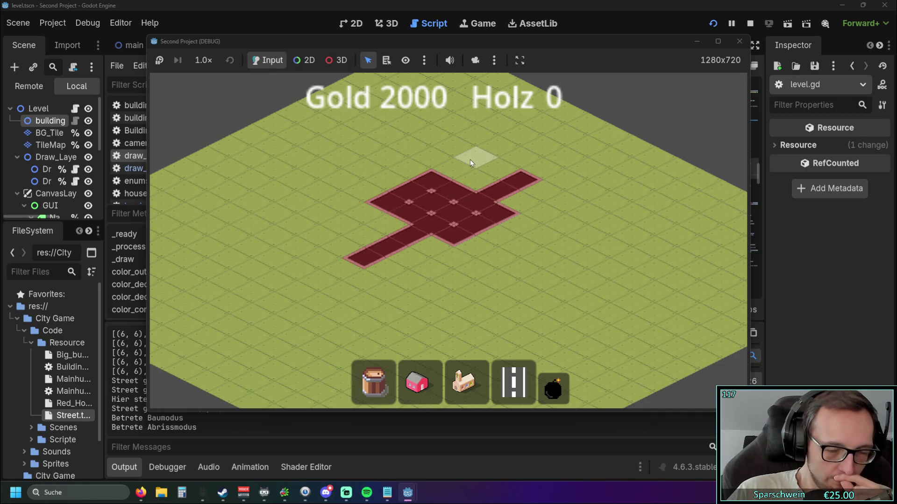
left_click(469, 158)
left_click(739, 41)
left_click(538, 218)
Rename the colour variable on line 106 to color_red
scroll(538, 217, "down", 5)
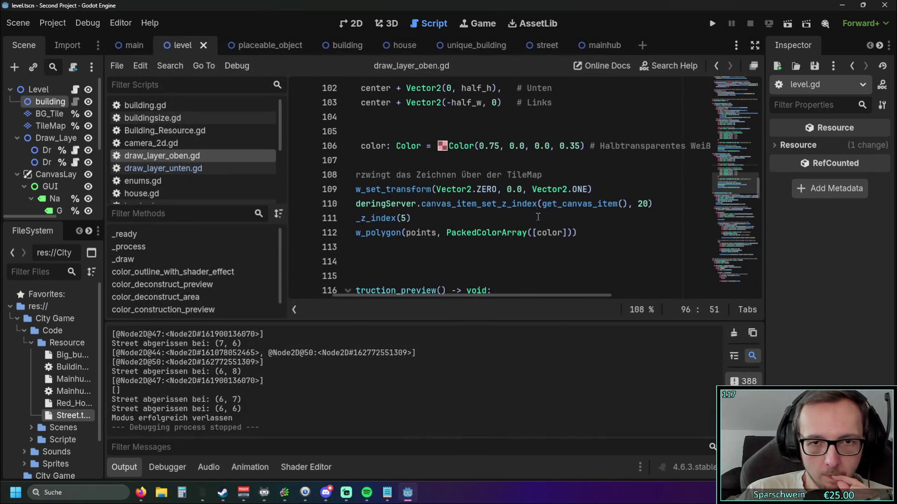
scroll(538, 202, "up", 5)
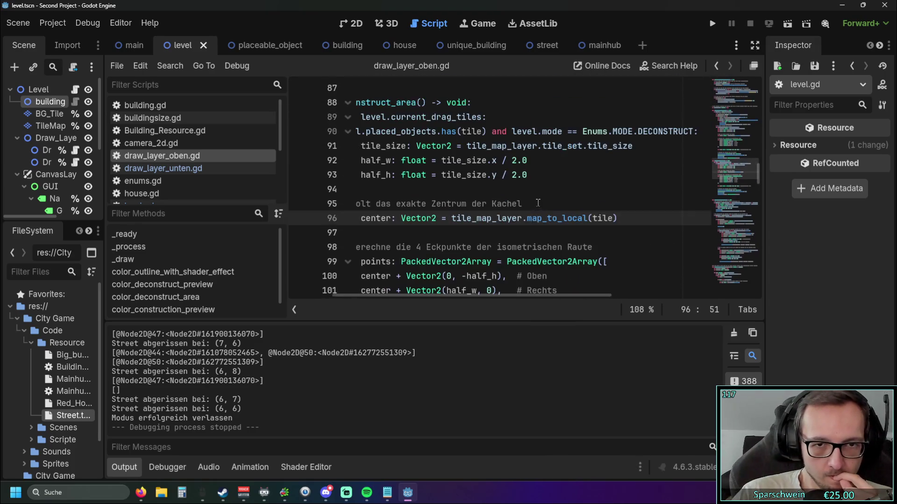
scroll(538, 203, "up", 2)
mouse_move(463, 299)
left_mouse_down()
mouse_move(370, 299)
mouse_move(501, 311)
mouse_move(407, 308)
left_mouse_up()
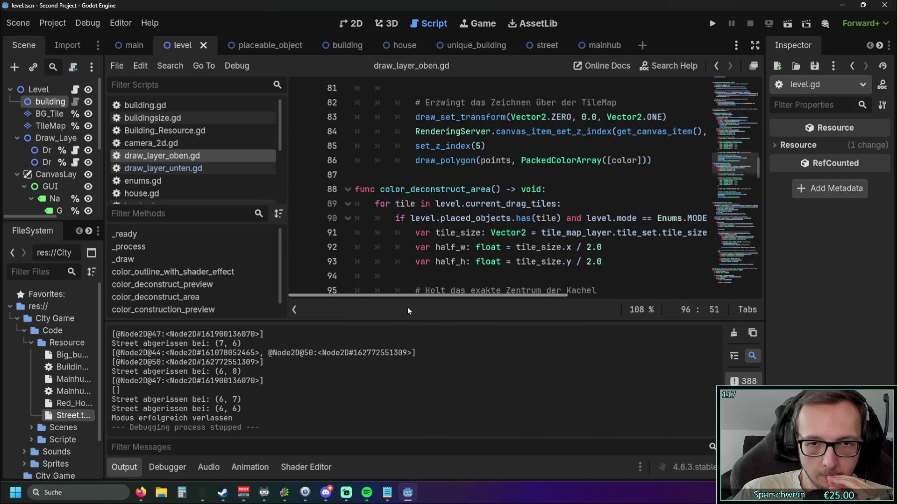
scroll(462, 285, "down", 5)
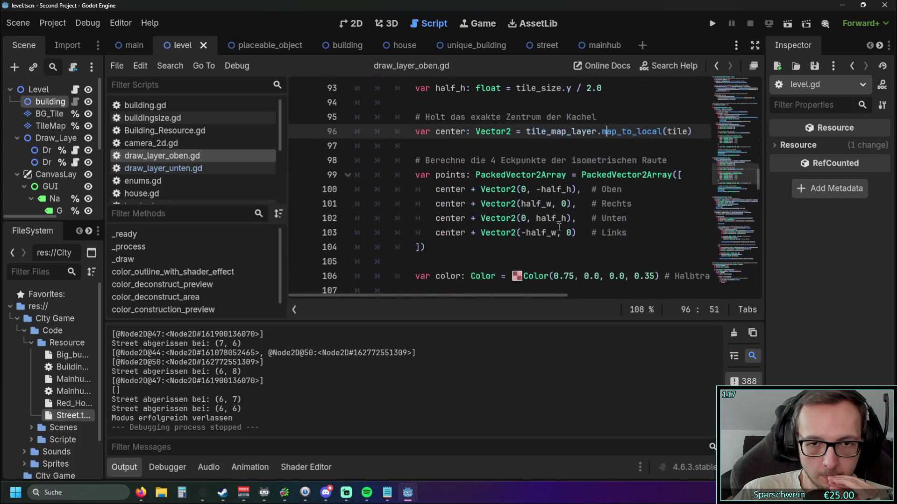
mouse_move(445, 293)
left_mouse_down()
mouse_move(495, 294)
mouse_move(438, 301)
left_mouse_up()
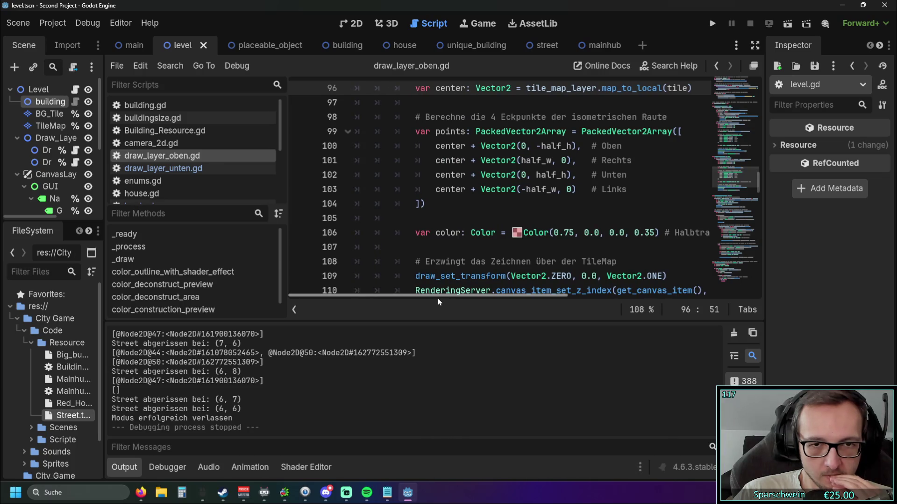
scroll(556, 242, "down", 2)
scroll(556, 243, "up", 1)
left_click_drag(458, 297, 490, 300)
left_click(405, 190)
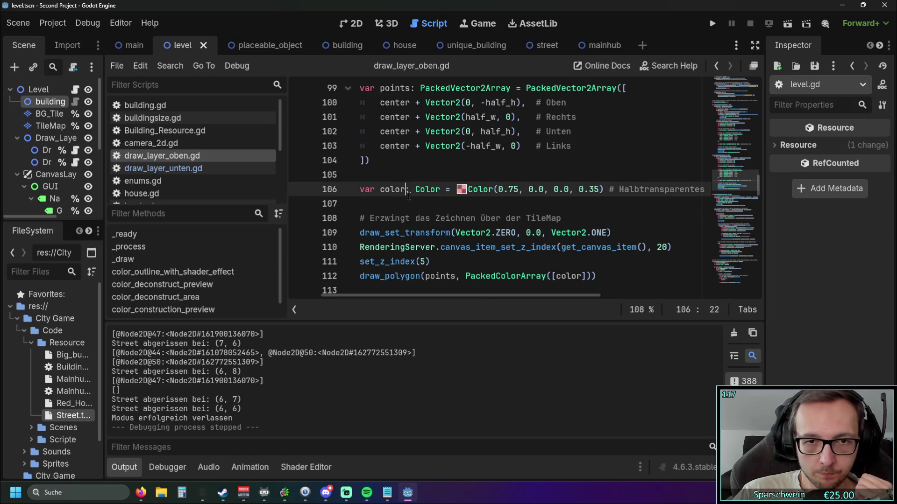
type("_re")
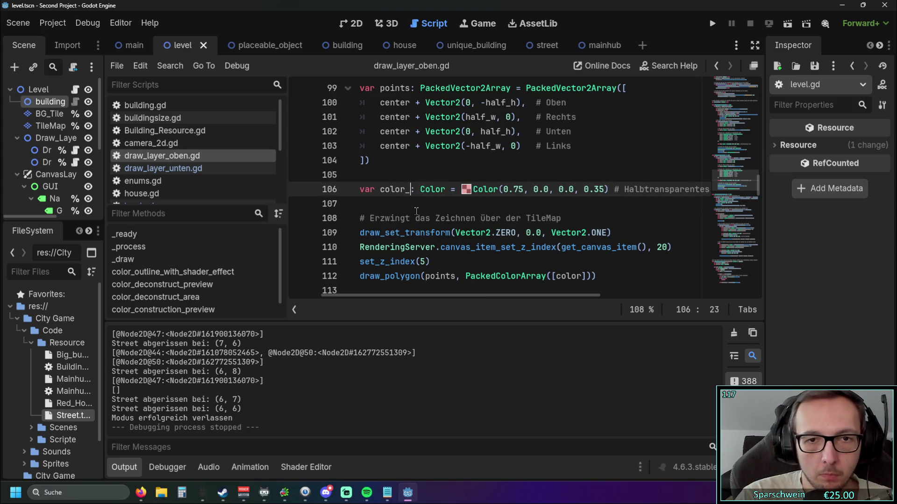
type("d")
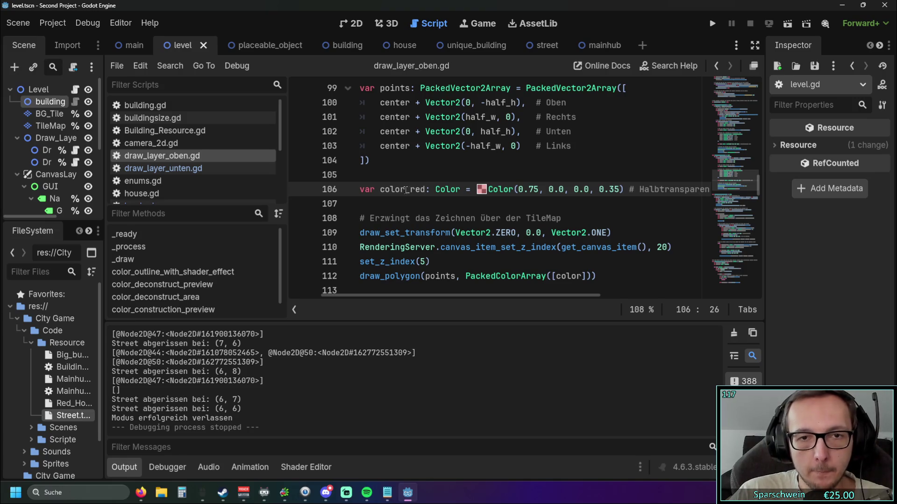
left_click(382, 195)
Replace the undeclared color reference on line 112 with color_red
double_click(417, 190)
key("ctrl+c")
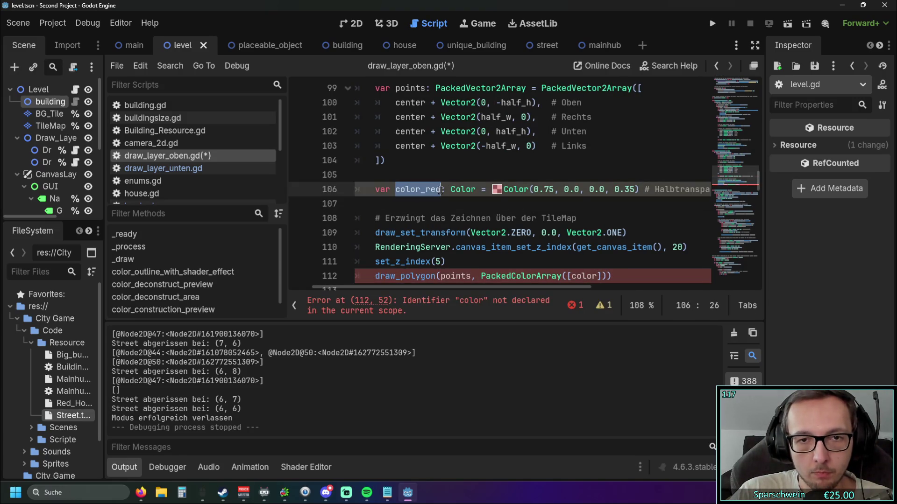
scroll(577, 247, "down", 1)
left_click(580, 244)
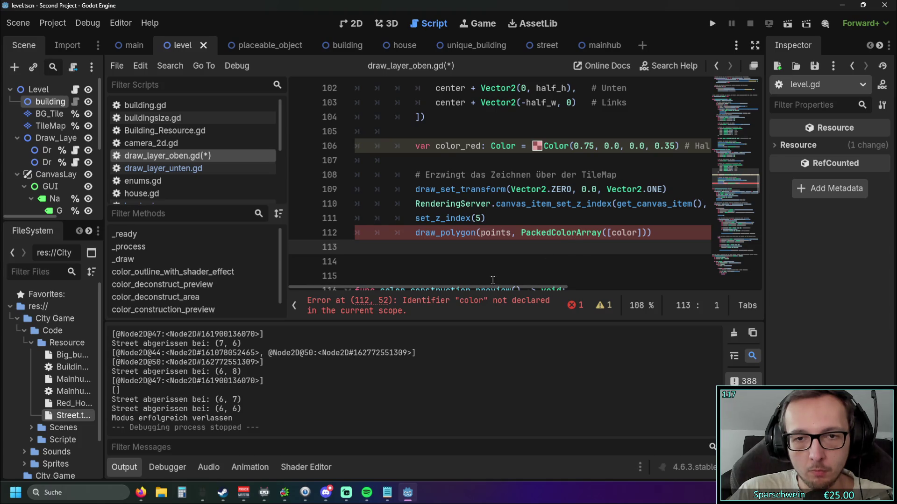
scroll(493, 285, "right", 1)
double_click(594, 232)
key("ctrl+v")
key("Down")
key("Down")
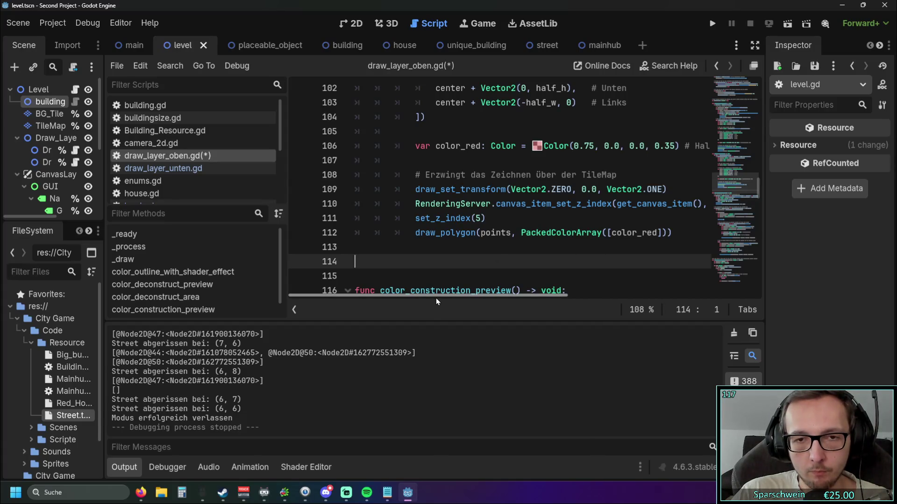
Change 'Weiß' to 'rot' in the line 106 comment, widen the code area, and rerun
left_click_drag(437, 300, 530, 302)
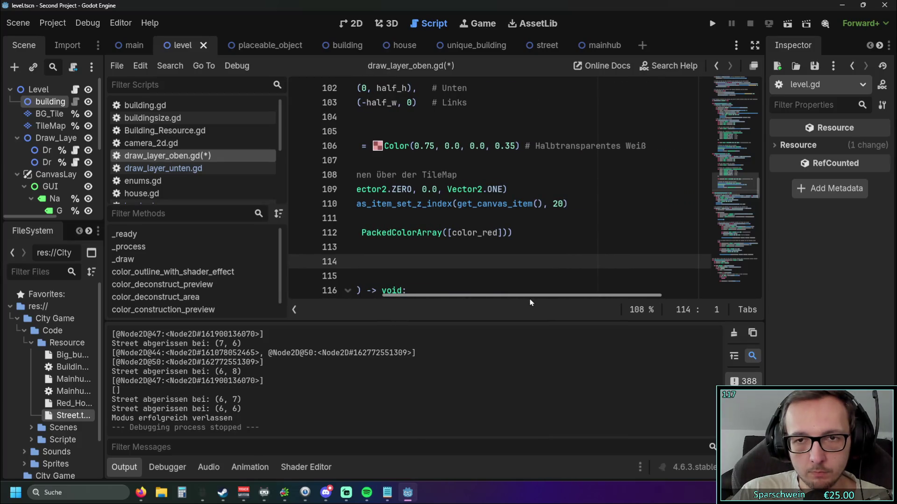
scroll(615, 231, "up", 1)
double_click(635, 189)
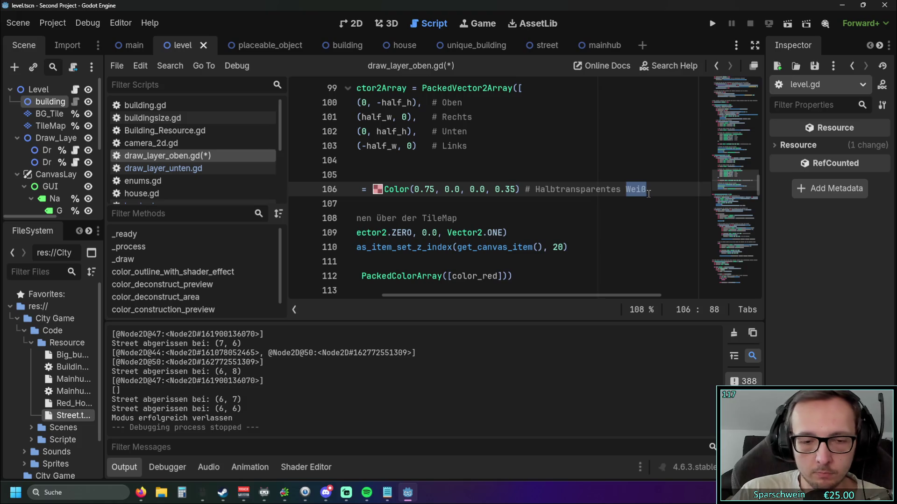
type("rot")
left_click(559, 218)
left_click_drag(436, 295, 369, 290)
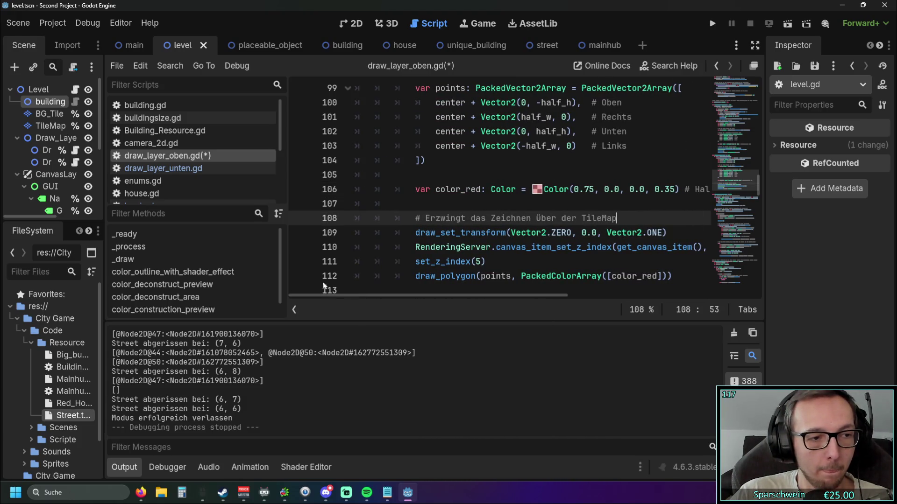
left_click_drag(280, 238, 149, 237)
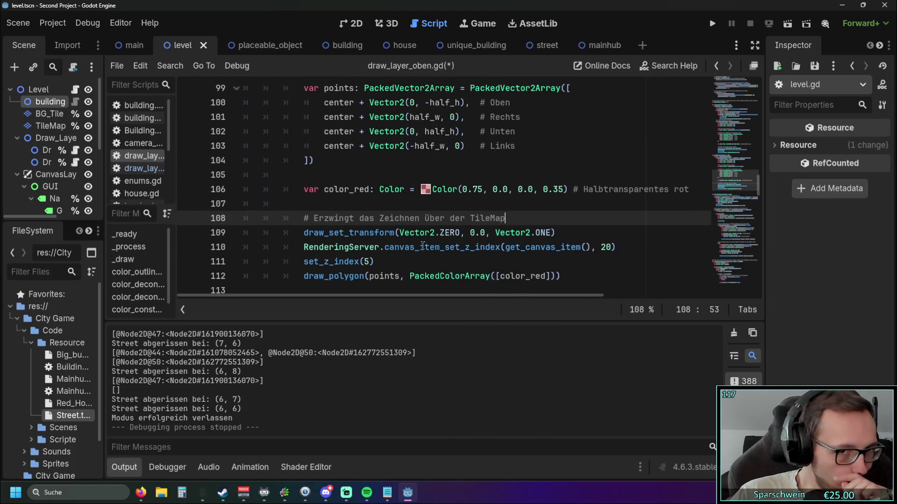
mouse_move(423, 246)
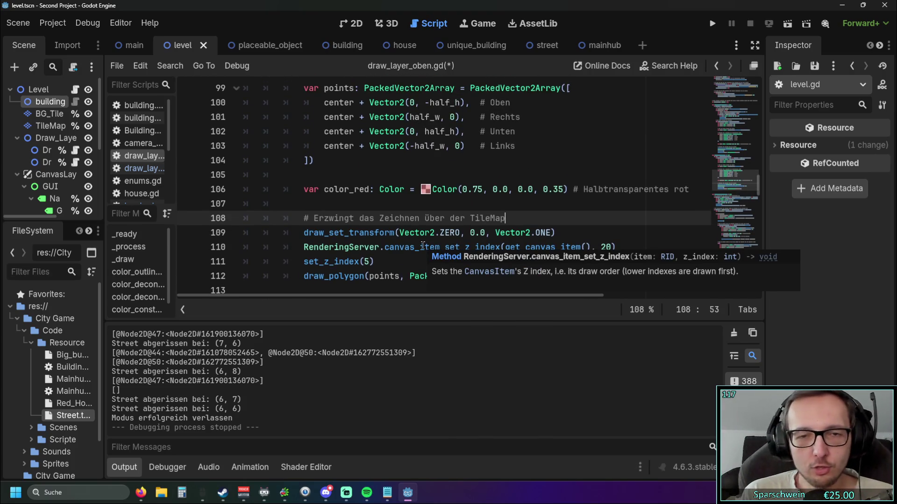
left_click(710, 24)
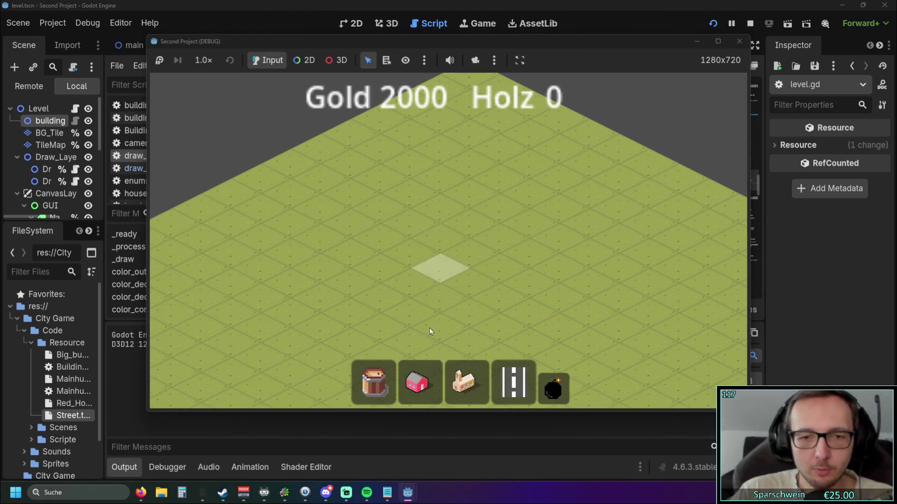
Place a house on the map, then tear it down in demolish mode
left_click(417, 382)
left_click(427, 276)
scroll(411, 252, "up", 3)
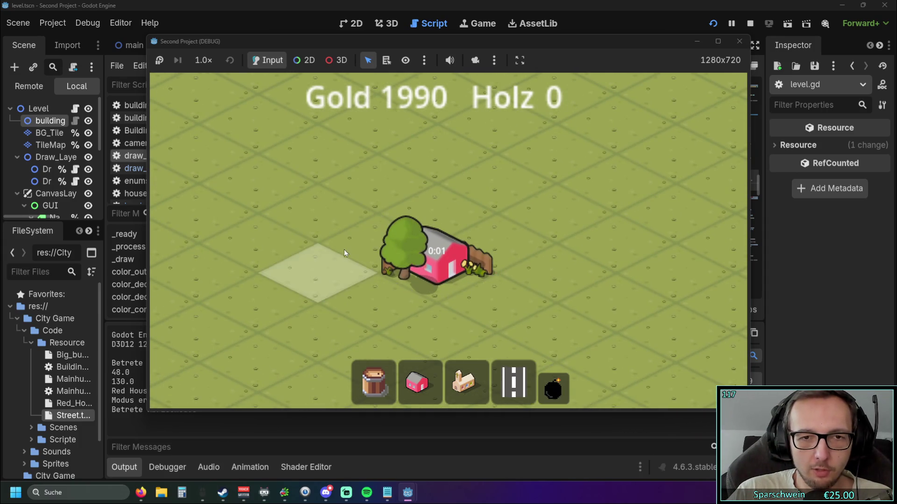
left_click(399, 241)
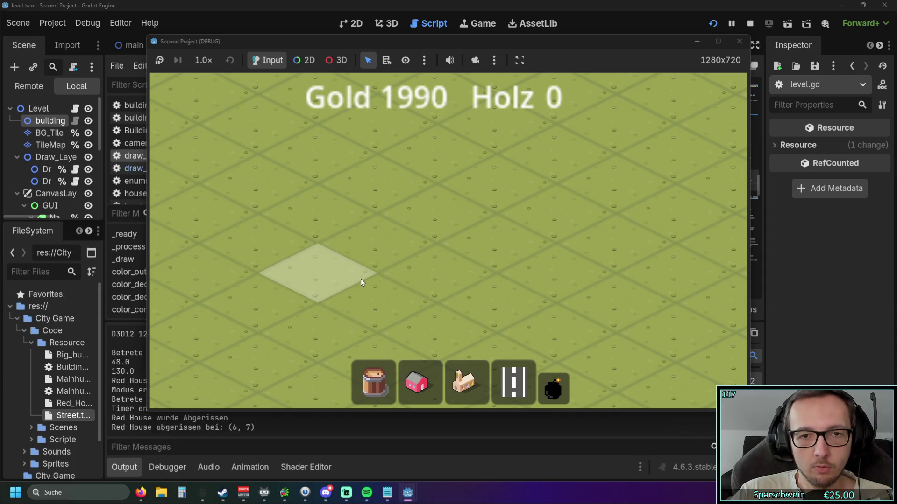
Lay a three-tile street and demolish all three tiles with the bomb tool
left_click(513, 383)
left_click_drag(381, 264, 498, 186)
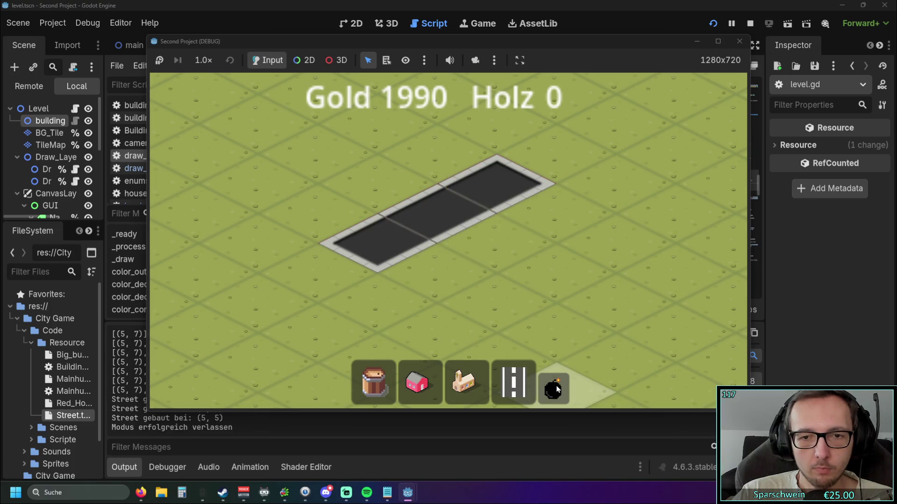
left_click(557, 389)
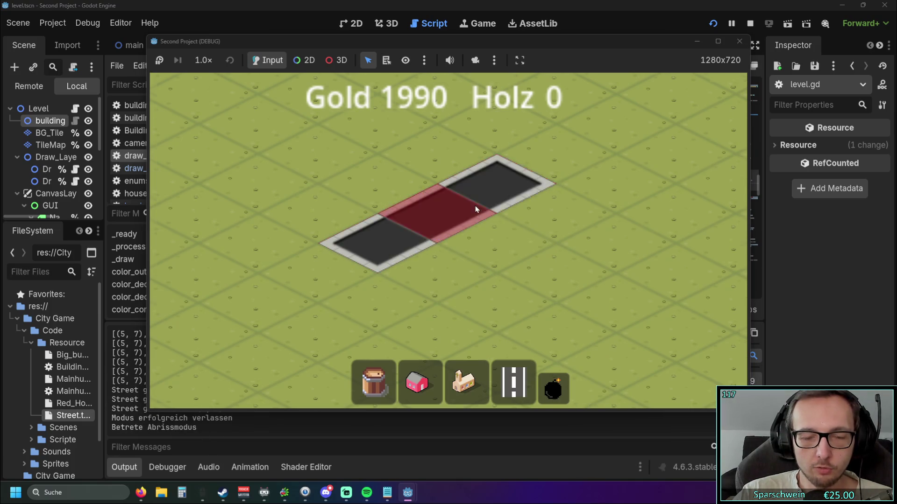
scroll(471, 224, "down", 3)
scroll(462, 231, "up", 1)
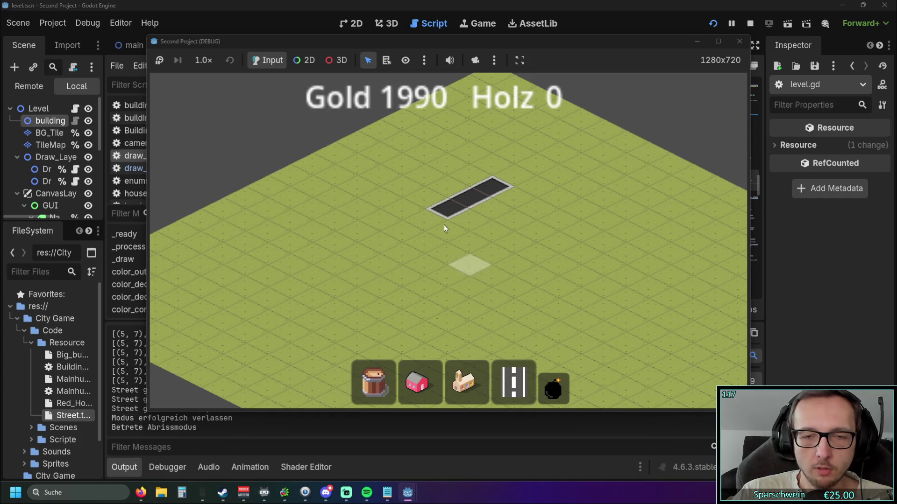
scroll(484, 201, "up", 3)
scroll(508, 199, "down", 2)
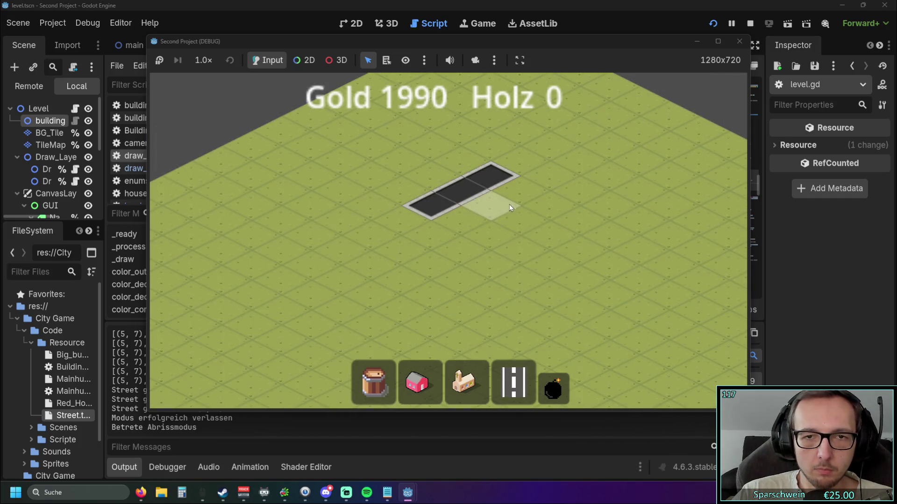
left_click(439, 215)
left_click(481, 182)
Draw crossing streets, drag-demolish every street tile, then close the game
scroll(513, 240, "down", 2)
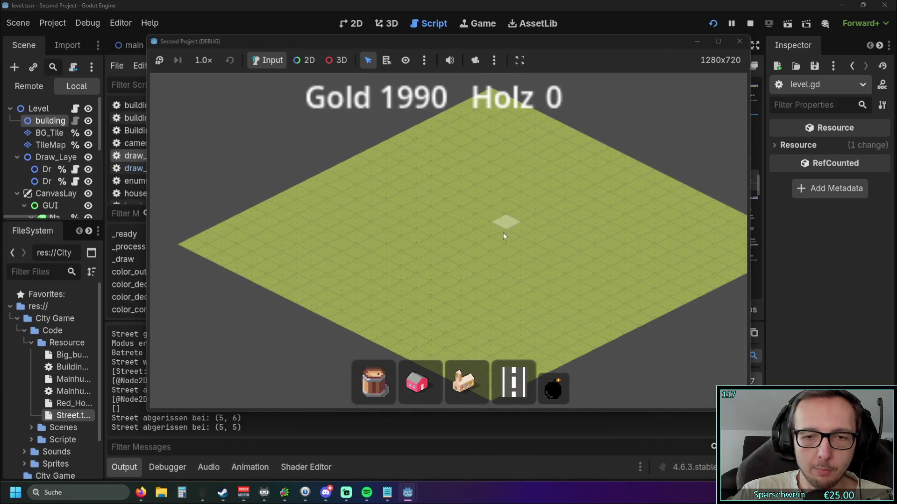
mouse_move(457, 248)
left_mouse_down()
mouse_move(537, 208)
mouse_move(512, 234)
mouse_move(544, 236)
left_mouse_up()
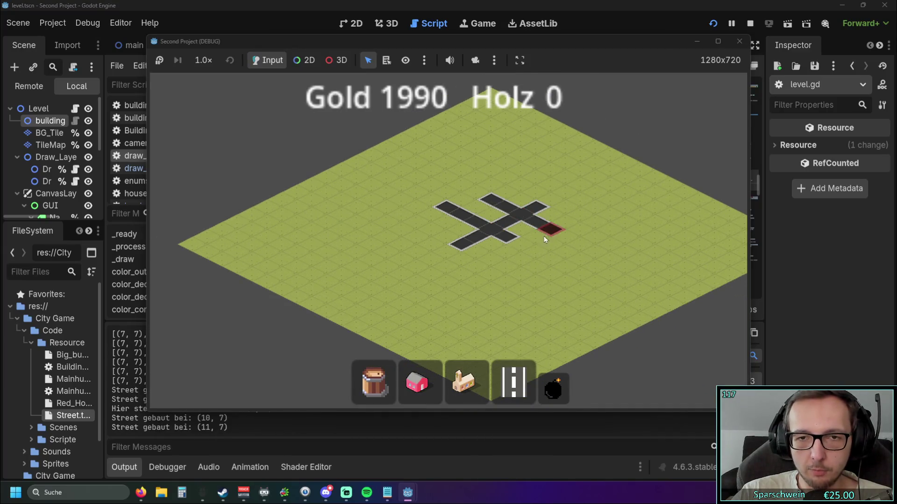
scroll(544, 236, "up", 2)
left_click(552, 387)
mouse_move(486, 274)
left_mouse_down()
mouse_move(475, 139)
mouse_move(455, 302)
mouse_move(460, 136)
mouse_move(472, 140)
left_mouse_up()
key("Escape")
left_click(739, 42)
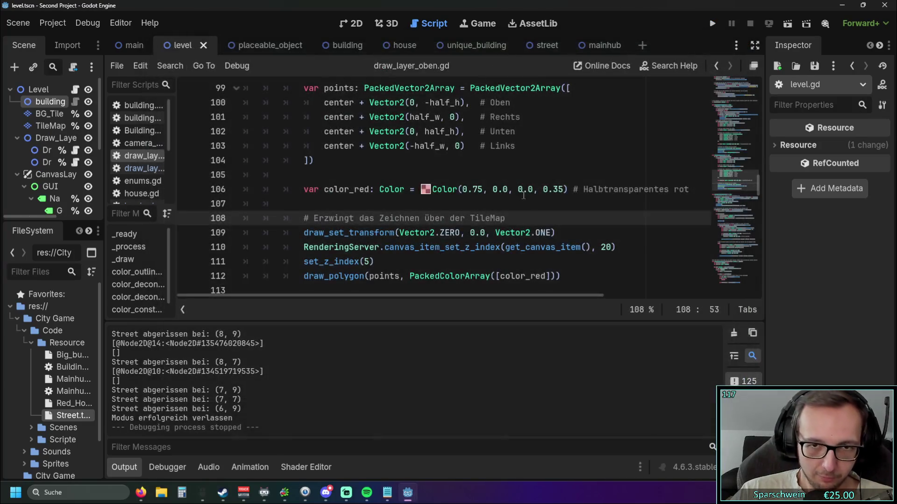
Place the caret on the color_red line 106 before relaunching the project
left_click(523, 194)
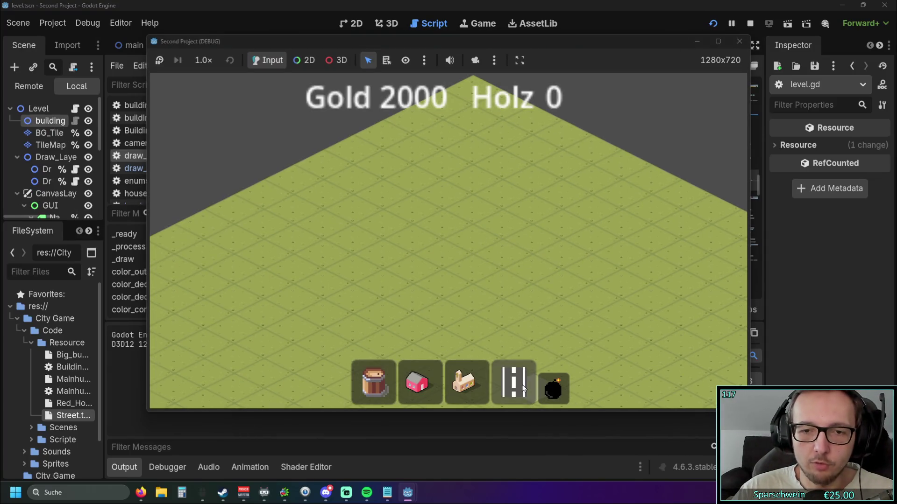
Lay a four-tile street in the game, demolish it, and close the game window
left_click(514, 382)
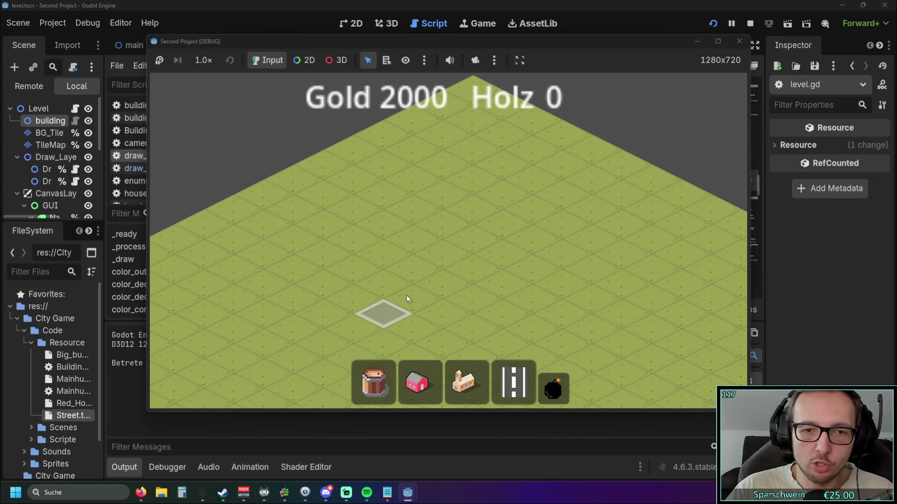
left_click_drag(380, 311, 513, 264)
left_click_drag(416, 330, 477, 205)
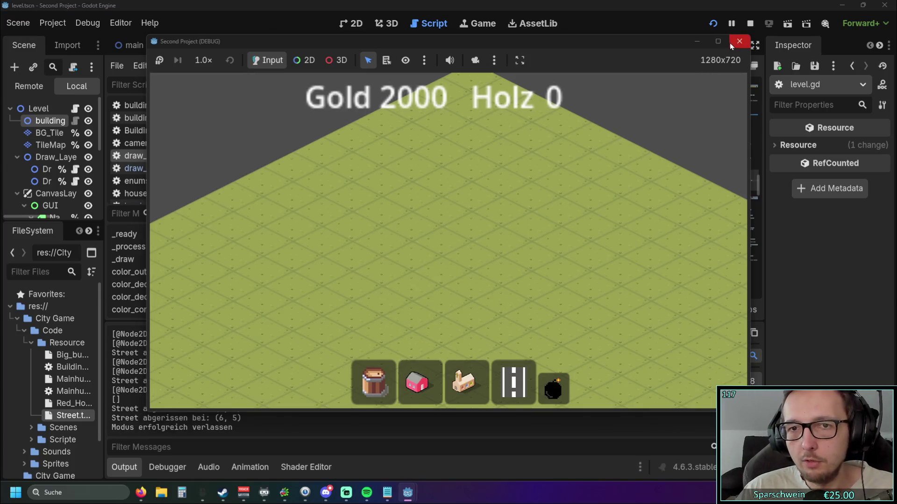
left_click(739, 42)
Browse color_deconstruct_area in draw_layer_oben.gd, marking the current_drag_tiles loop and line 91
left_click(554, 174)
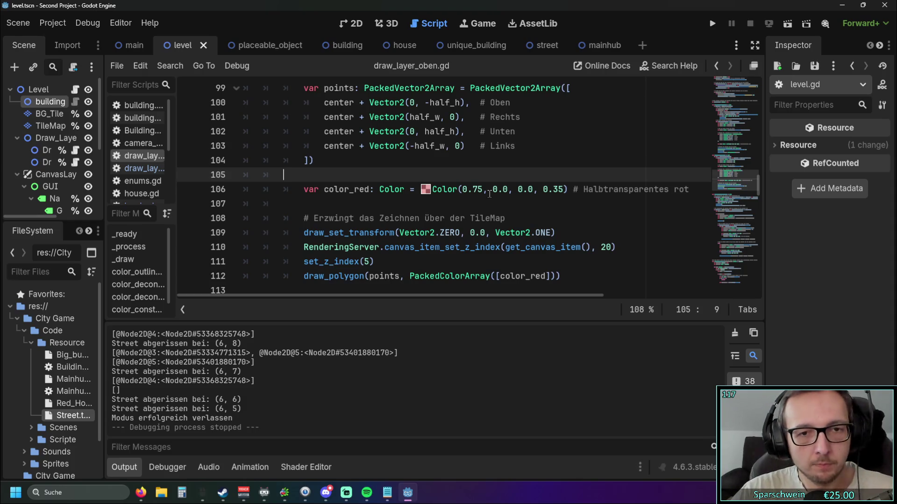
scroll(487, 194, "down", 1)
scroll(486, 194, "up", 5)
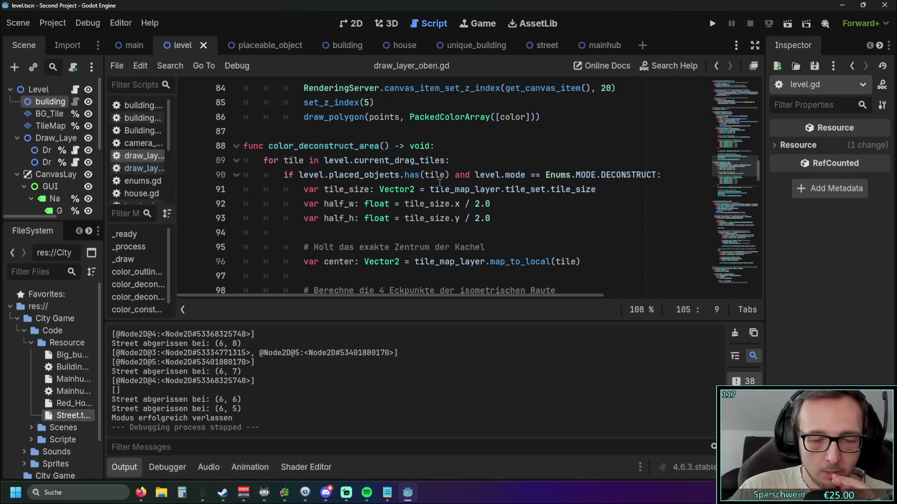
scroll(439, 182, "down", 4)
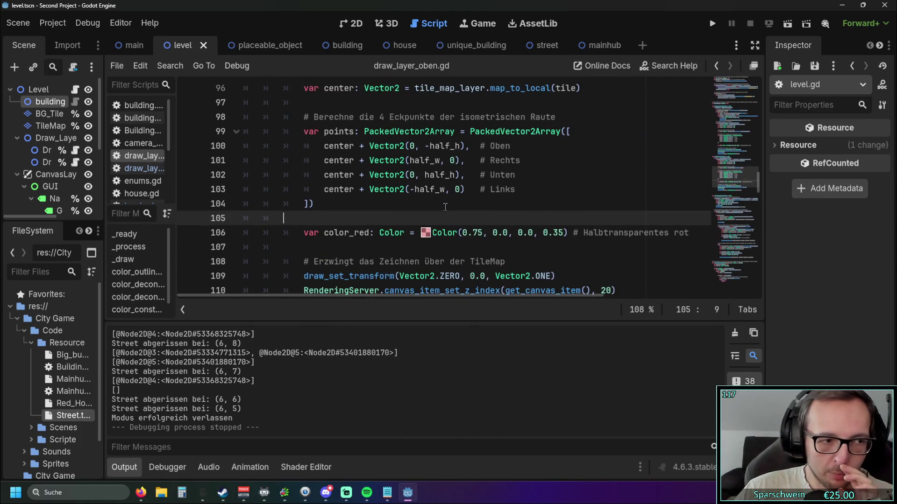
scroll(445, 207, "down", 1)
scroll(445, 198, "up", 4)
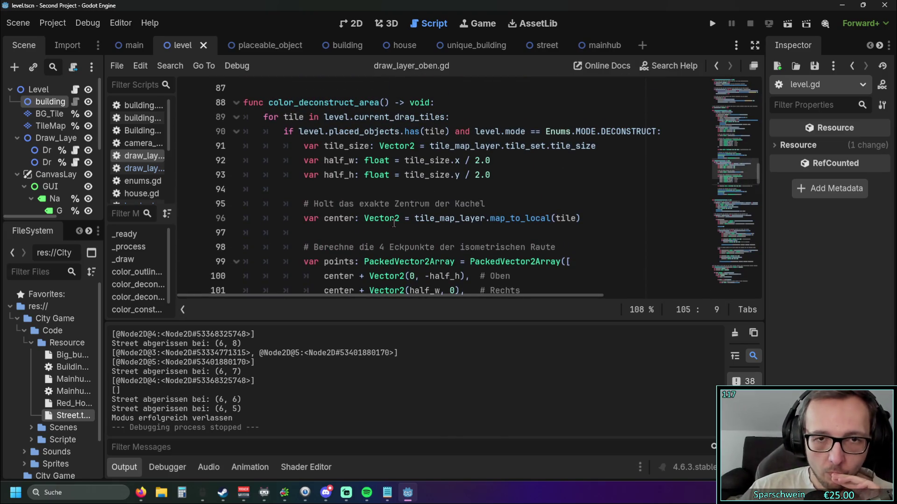
left_click_drag(329, 116, 374, 117)
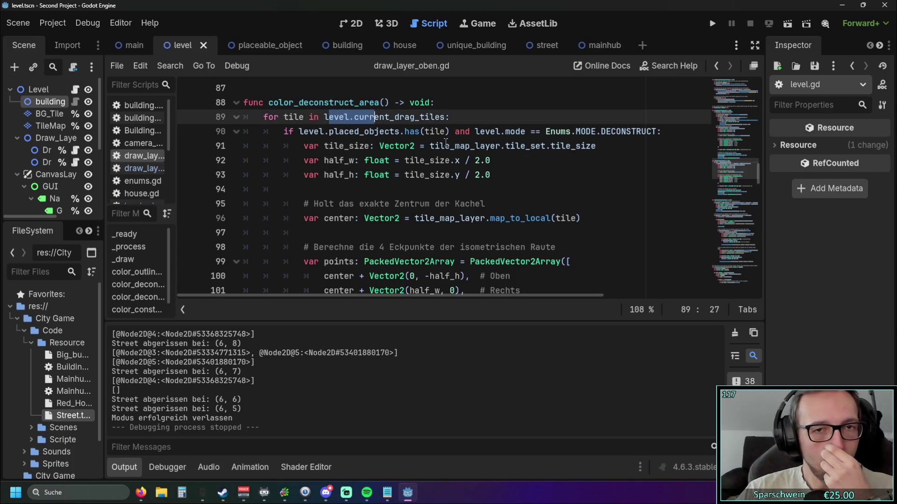
left_click(449, 146)
scroll(433, 152, "up", 1)
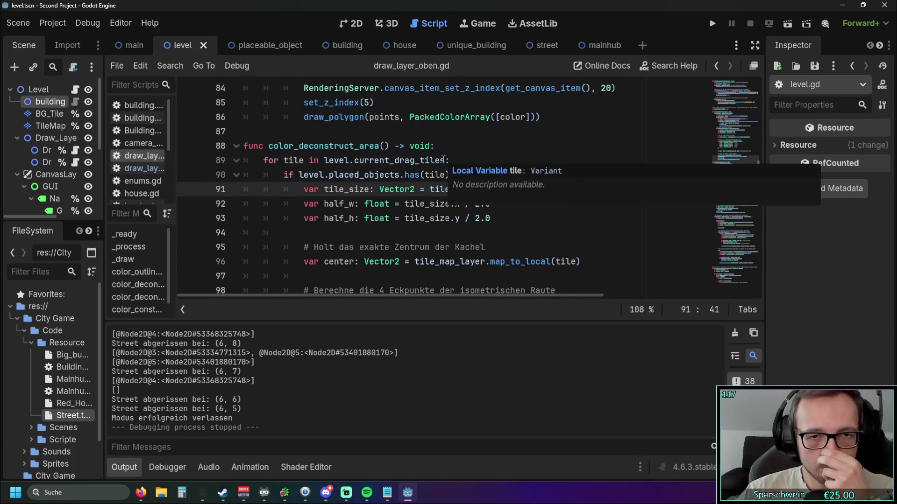
scroll(451, 166, "down", 6)
scroll(453, 168, "up", 1)
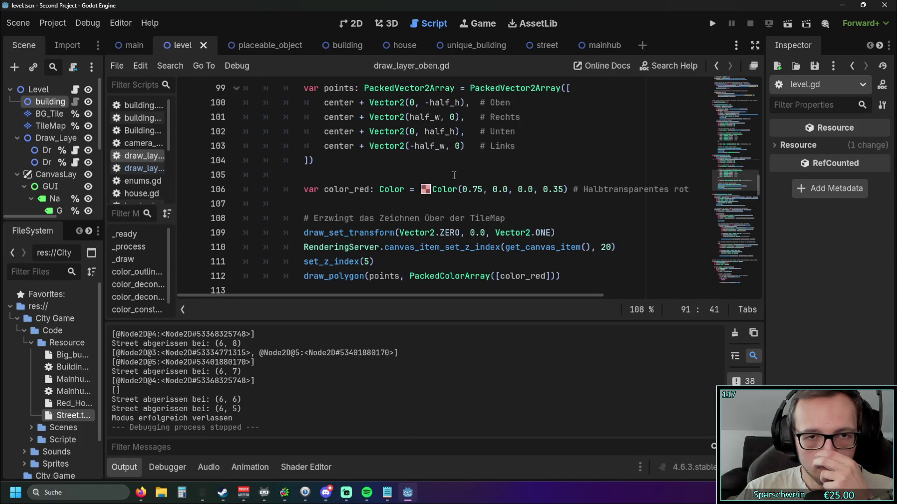
scroll(453, 175, "up", 4)
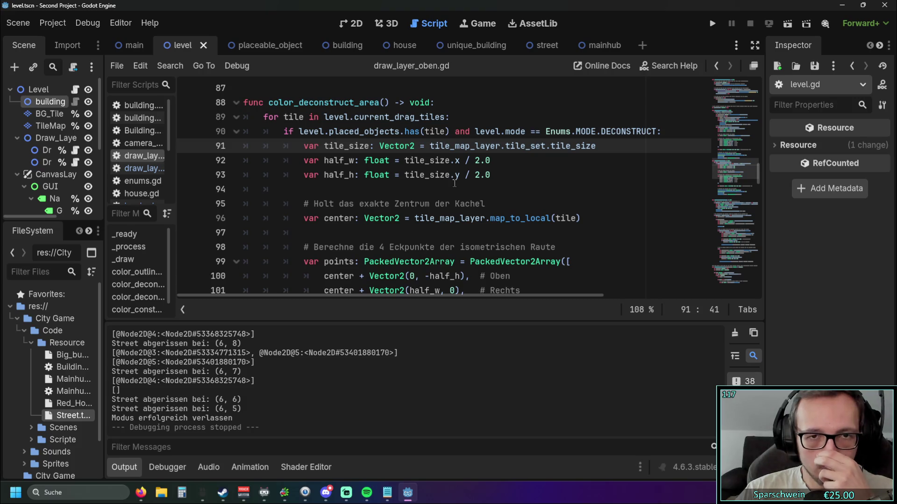
scroll(454, 183, "down", 5)
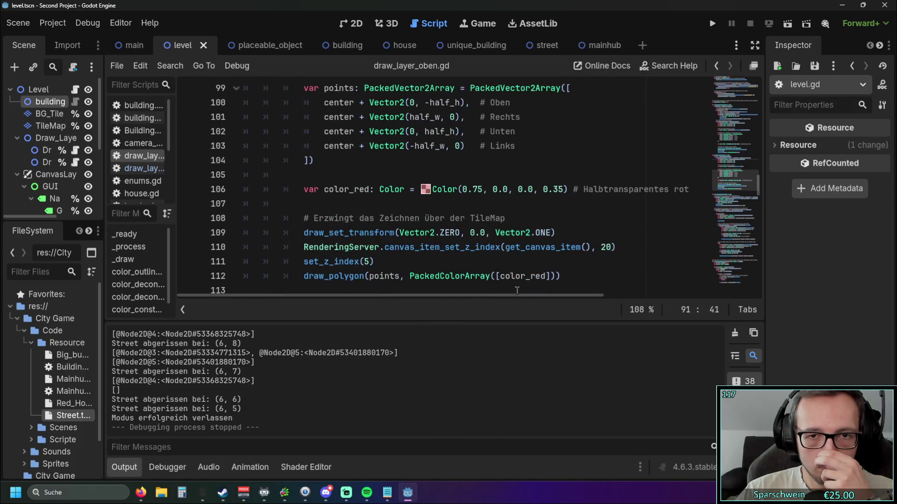
Select the loop body's drawing block and outdent it one level to the for loop's level
mouse_move(562, 233)
left_mouse_down()
mouse_move(351, 198)
mouse_move(286, 200)
mouse_move(284, 188)
left_mouse_up()
scroll(318, 199, "up", 6)
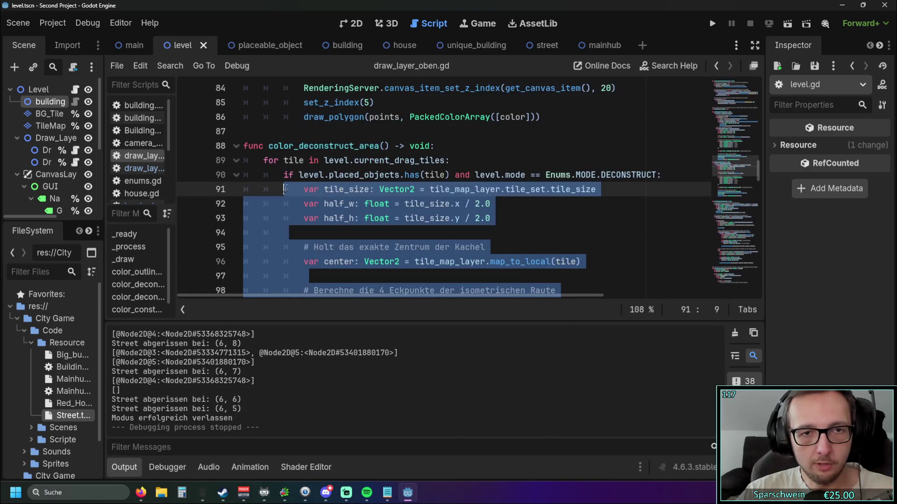
scroll(355, 191, "down", 5)
left_click(413, 201)
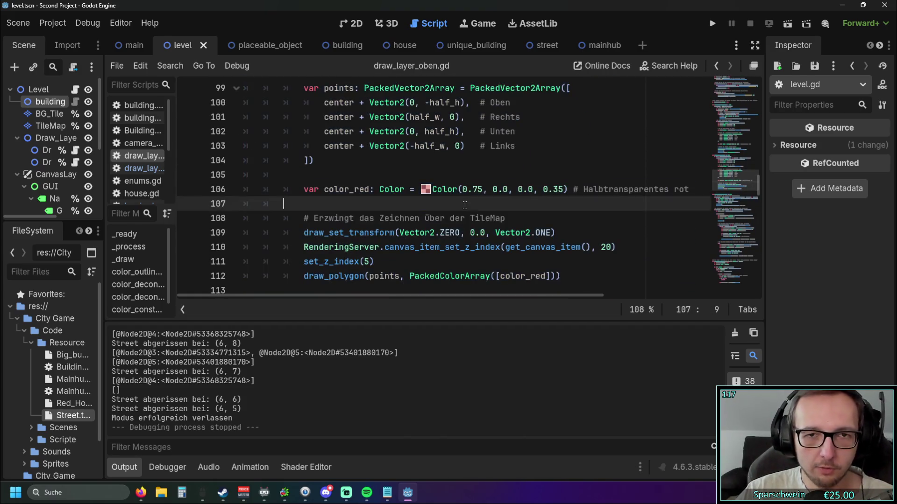
scroll(466, 200, "up", 3)
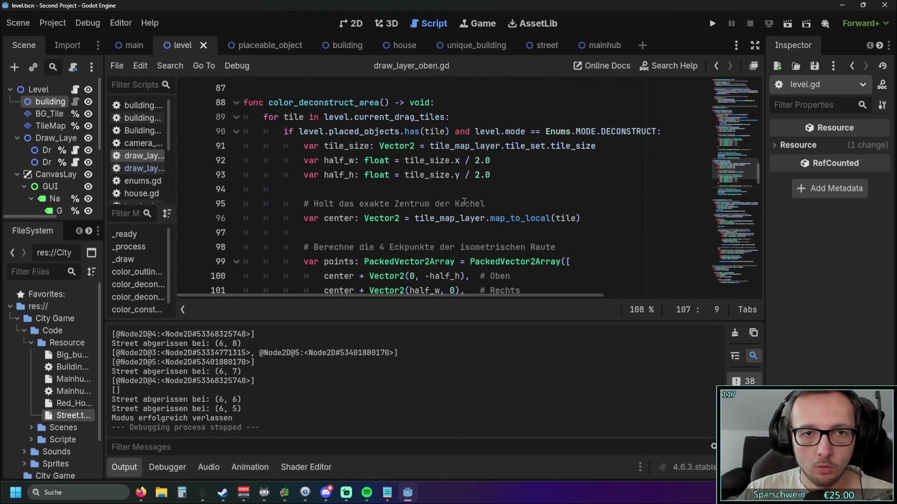
scroll(464, 201, "down", 2)
scroll(463, 202, "up", 2)
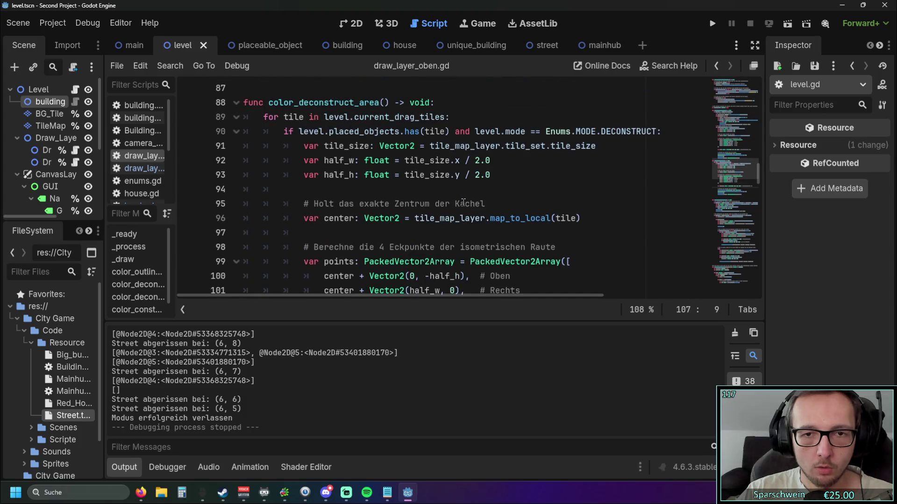
scroll(463, 202, "down", 5)
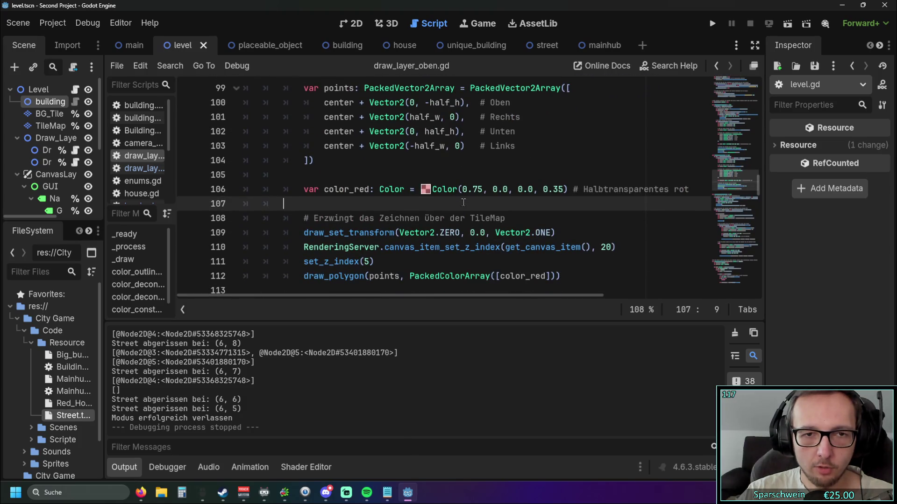
scroll(464, 202, "up", 5)
scroll(463, 202, "down", 6)
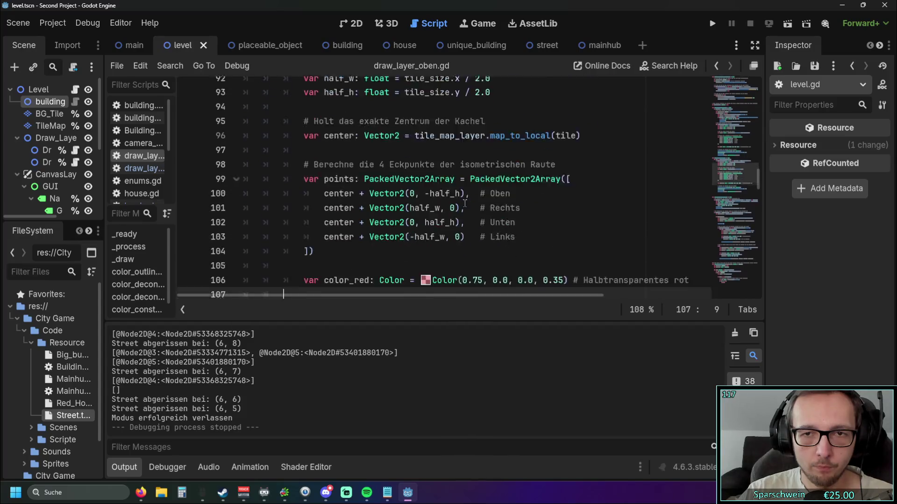
mouse_move(531, 202)
left_mouse_down()
mouse_move(467, 238)
mouse_move(227, 175)
left_mouse_up()
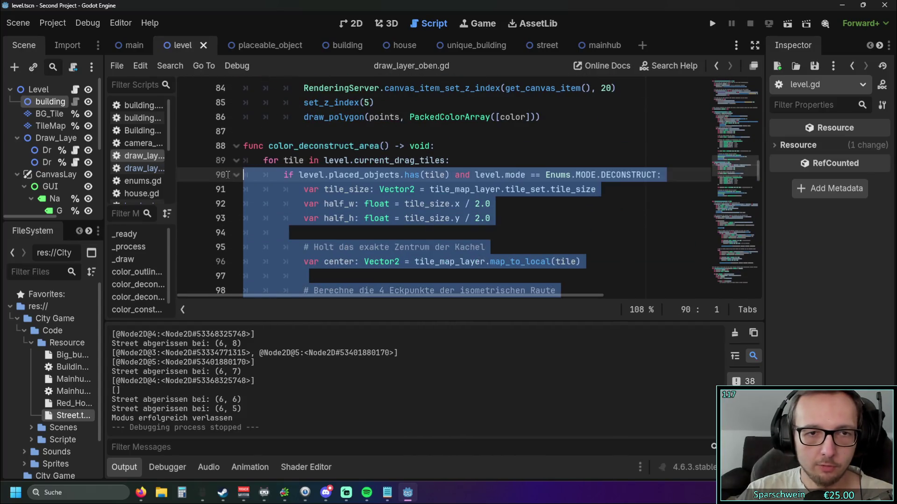
key("shift+Tab")
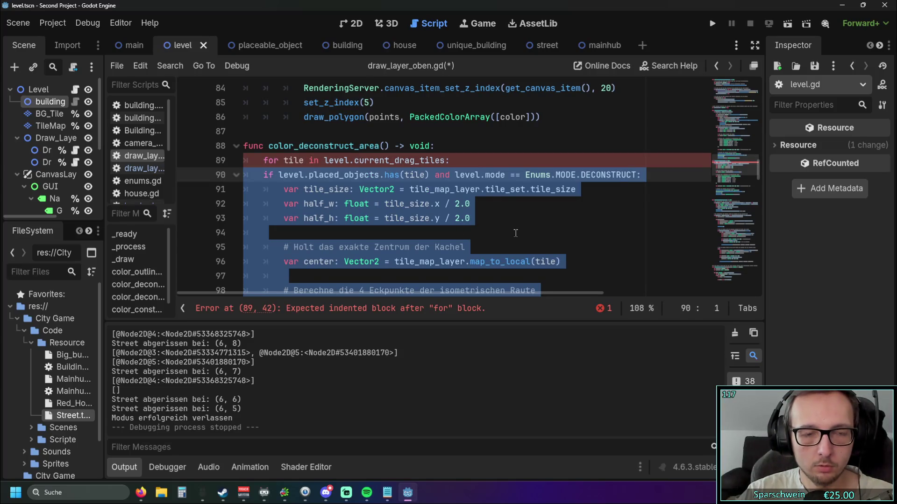
Move the placed_objects.has(tile) check down to sit directly above draw_polygon
left_click(542, 218)
left_click_drag(643, 175, 212, 173)
key("ctrl+c")
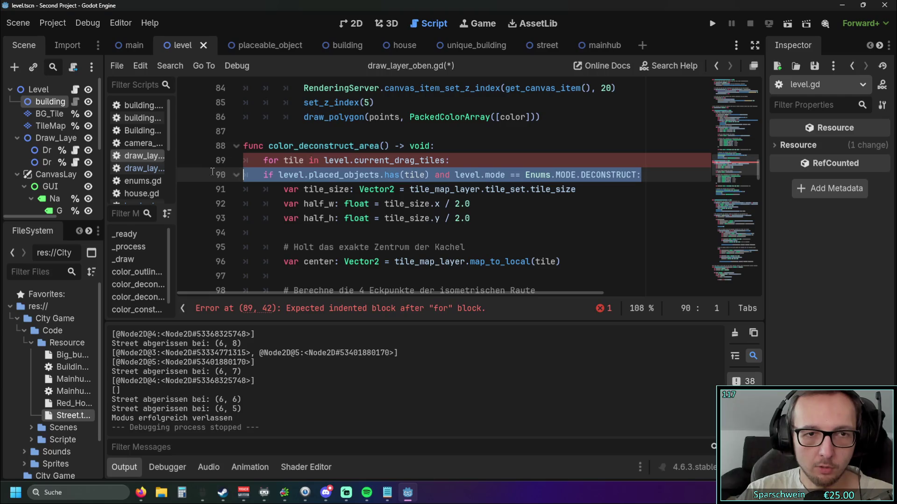
key("BackSpace")
key("BackSpace")
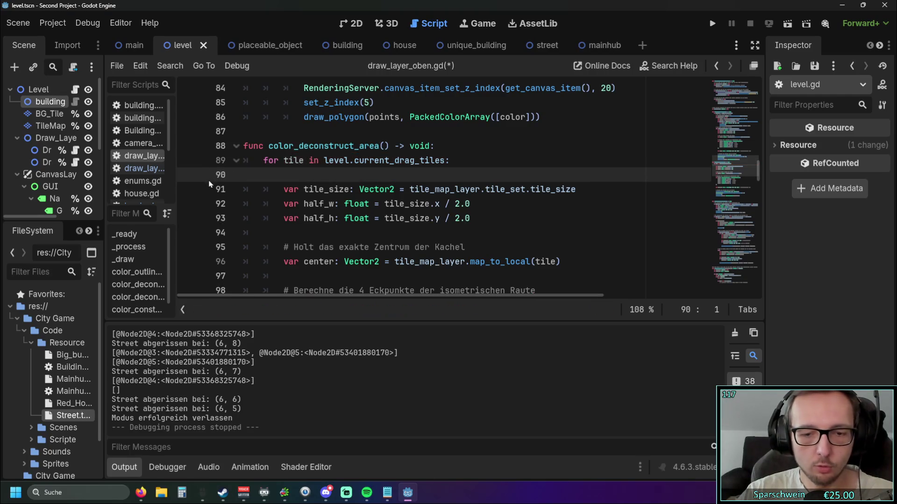
scroll(374, 212, "down", 1)
scroll(374, 212, "down", 4)
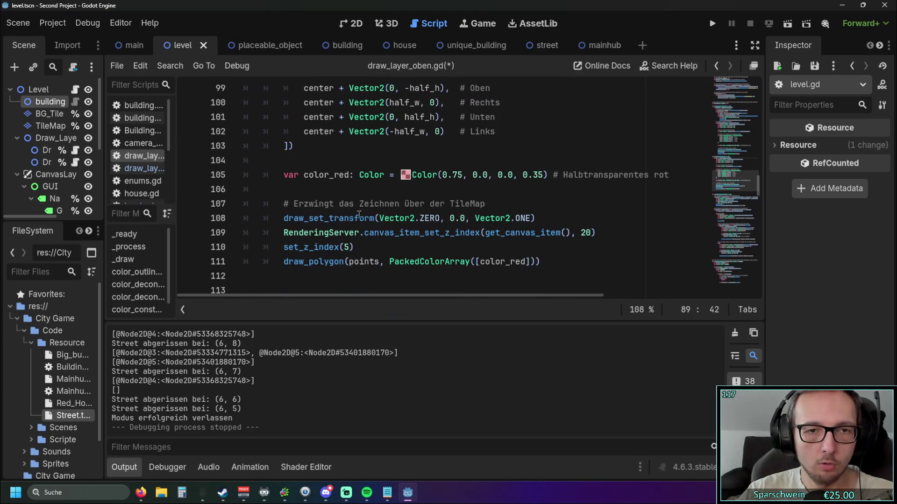
left_click(284, 166)
left_click(369, 252)
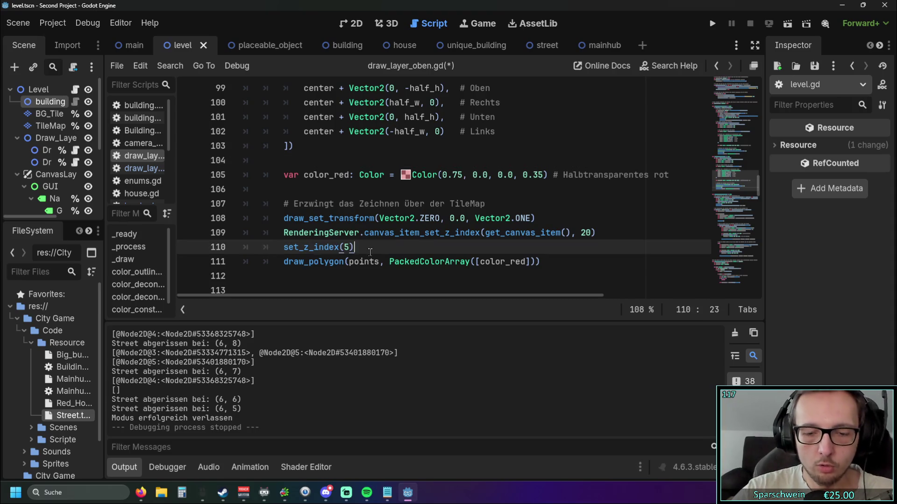
key("Return")
key("ctrl+v")
left_click(289, 257)
key("BackSpace")
Move the color_red declaration from line 105 inside the has(tile) check
scroll(412, 129, "down", 1)
left_click_drag(677, 131, 191, 136)
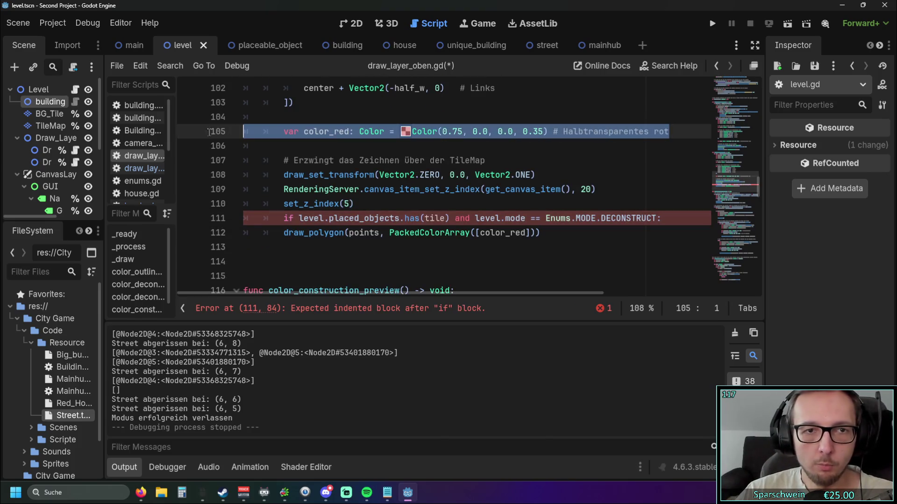
key("ctrl+x")
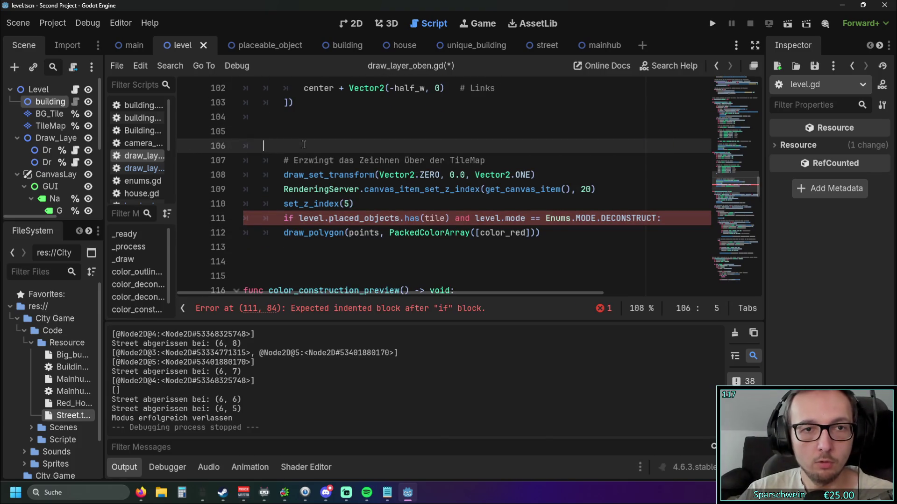
key("BackSpace")
key("BackSpace")
key("BackSpace")
left_click(661, 175)
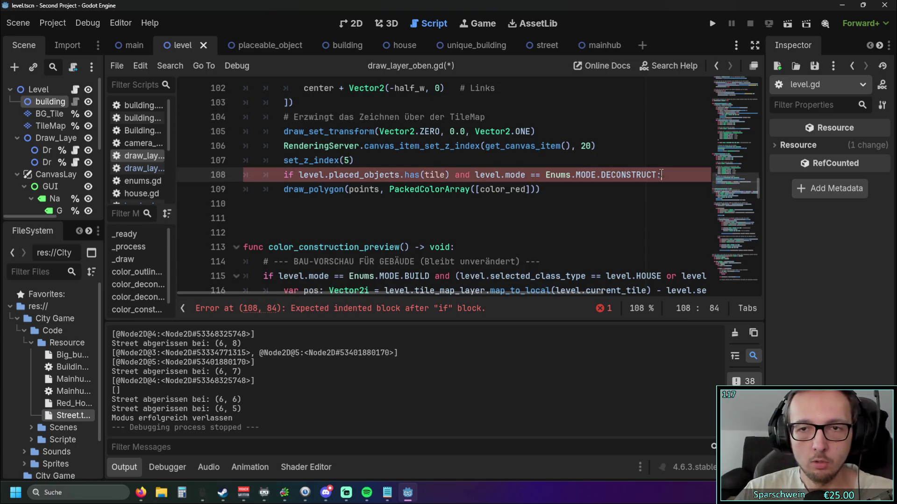
key("Return")
key("ctrl+v")
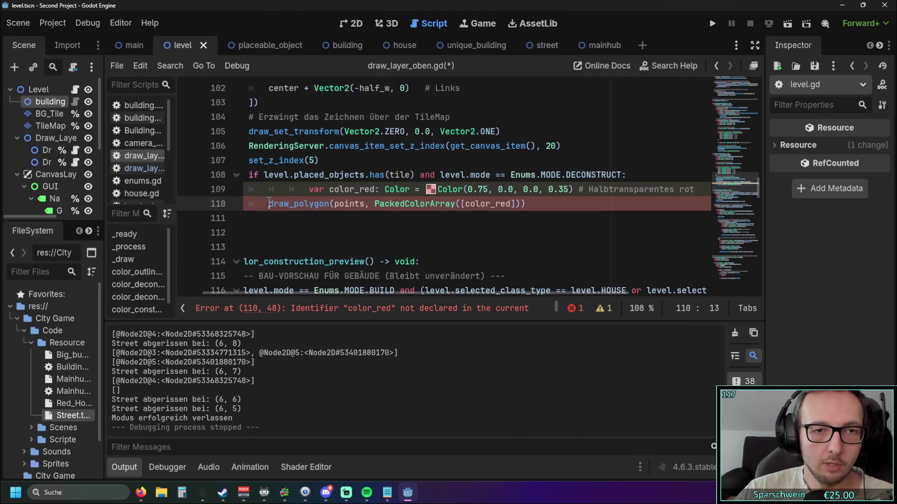
key("shift+Tab")
left_click(311, 190)
key("BackSpace")
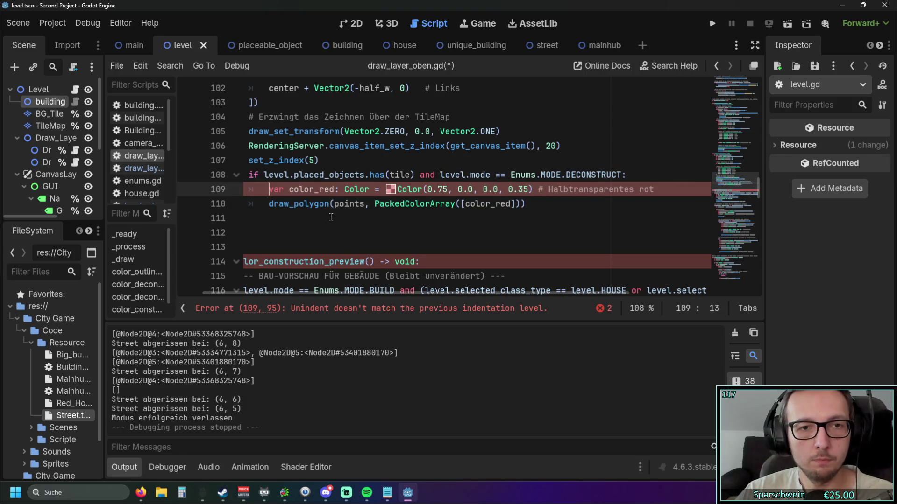
Duplicate the conditional drawing block and change the copy to 'if not placed_objects.has(tile)'
left_click(332, 221)
mouse_move(576, 202)
left_mouse_down()
mouse_move(211, 161)
mouse_move(204, 176)
left_mouse_up()
key("ctrl+c")
left_click(566, 205)
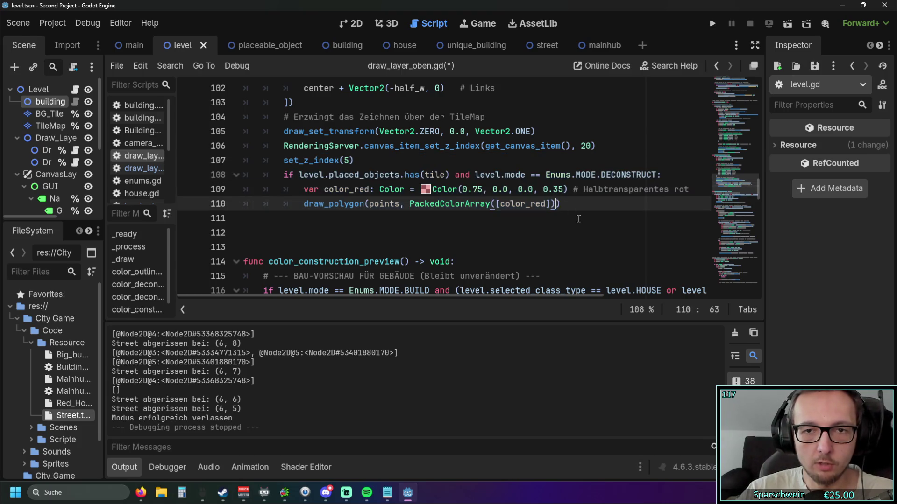
key("Return")
key("ctrl+v")
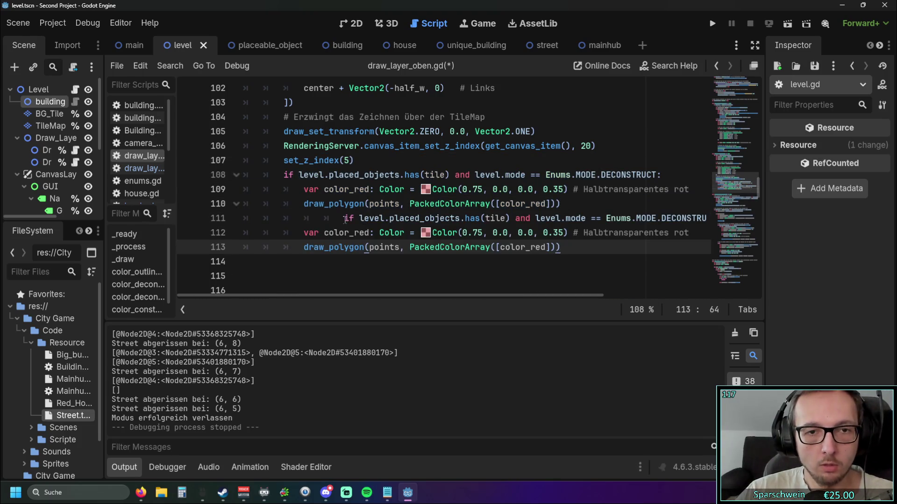
left_click(345, 218)
key("BackSpace")
key("BackSpace")
key("BackSpace")
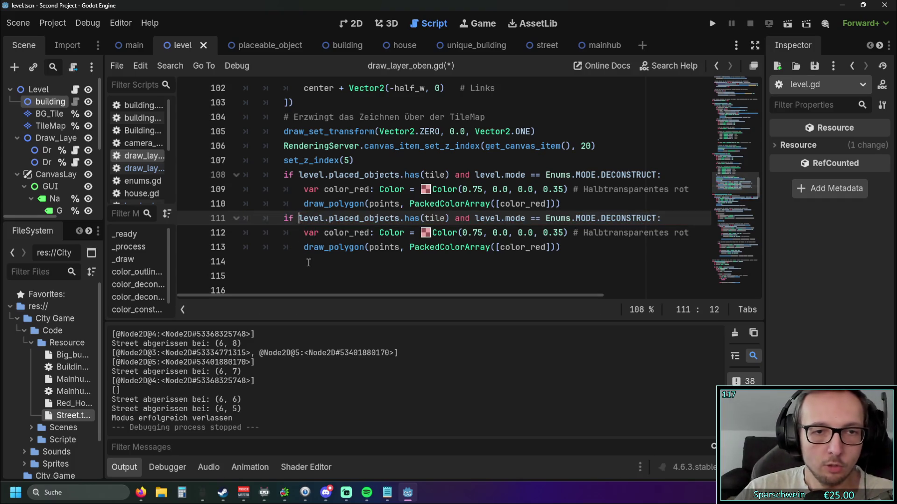
type("not")
left_click(339, 269)
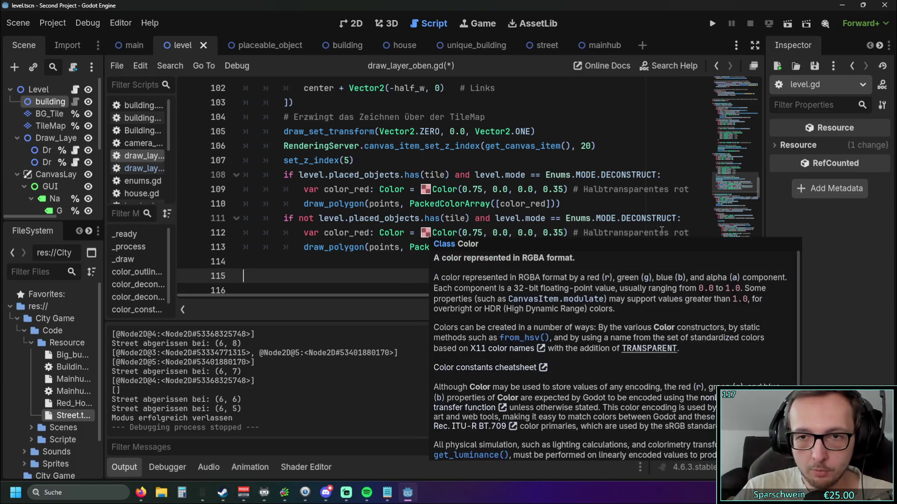
Make the copy's comment 'Halbtransparentes weiß' and its colour (1,1,1,0.5), then run the project
double_click(682, 233)
type("weiß")
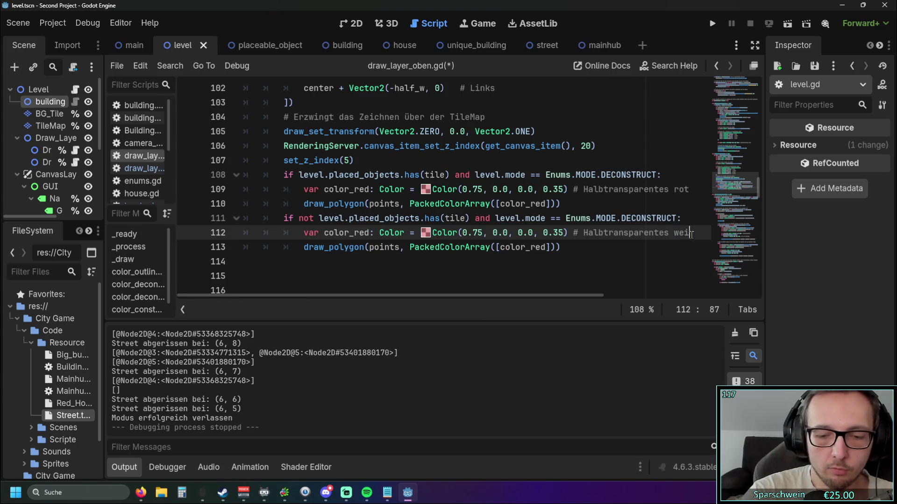
left_click(618, 276)
scroll(618, 257, "down", 5)
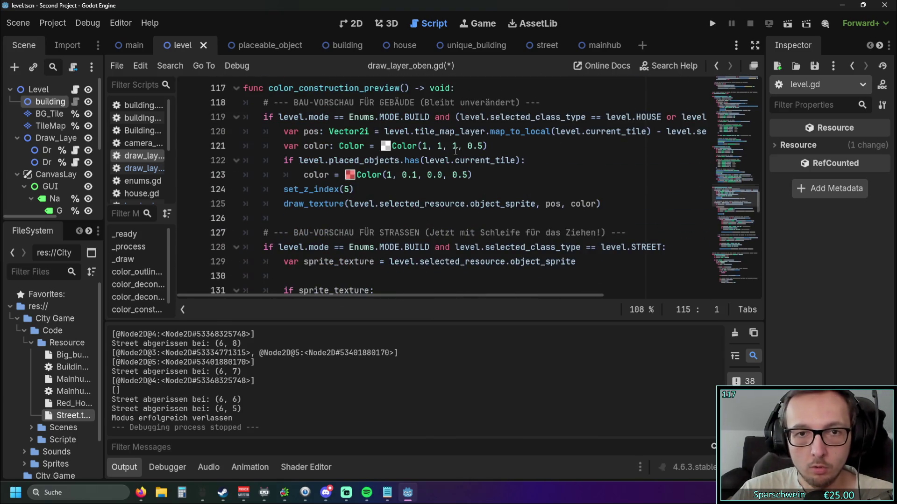
scroll(455, 151, "up", 1)
left_click(467, 189)
scroll(523, 221, "up", 4)
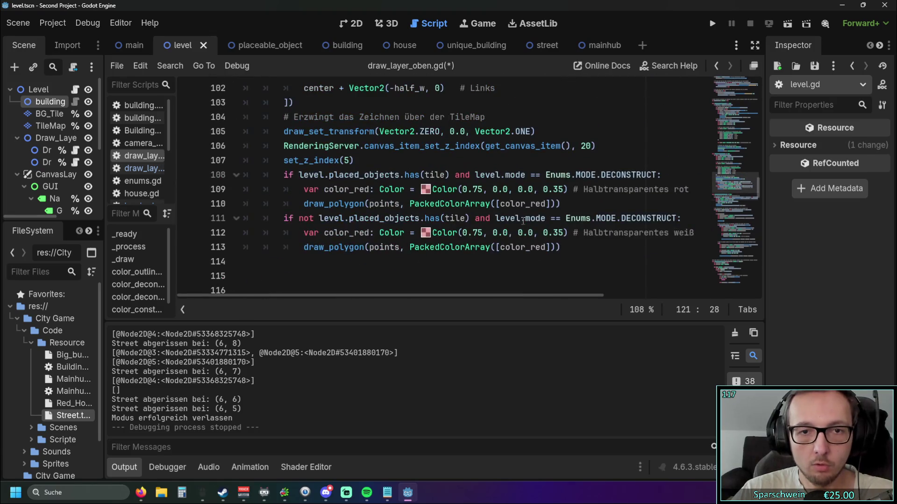
left_click_drag(567, 233, 432, 233)
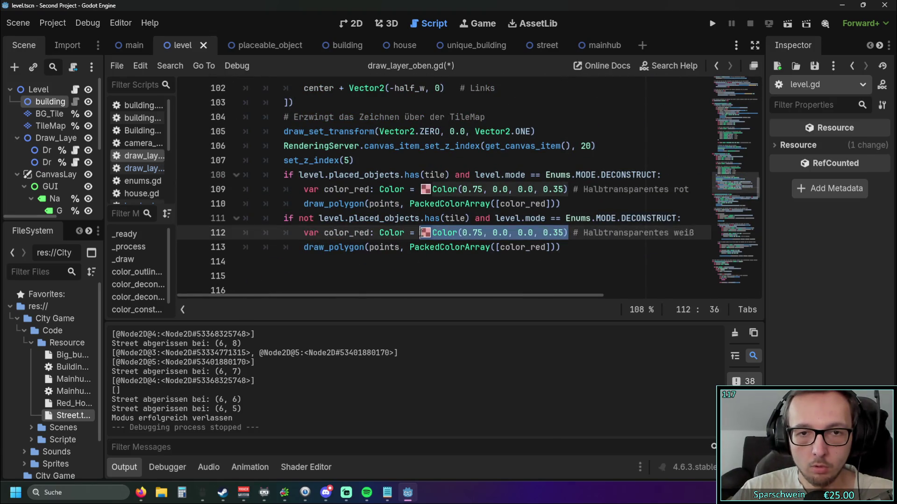
key("ctrl+v")
left_click(429, 272)
left_click(712, 24)
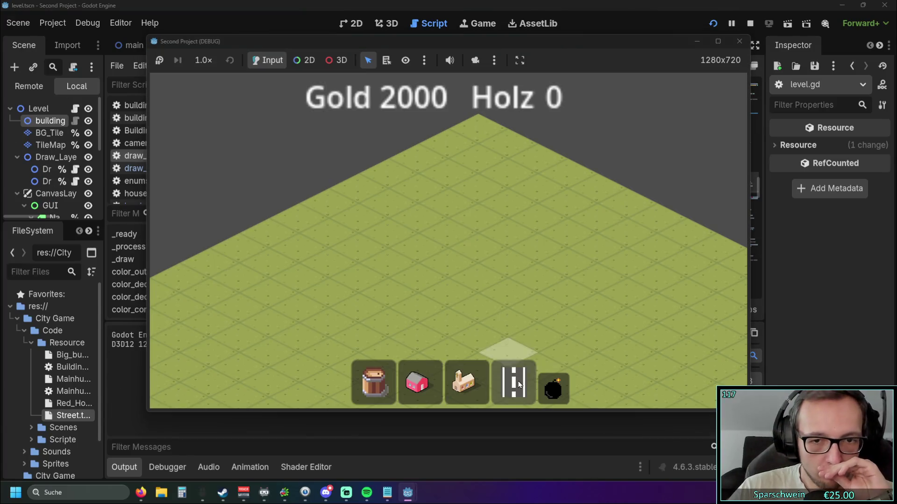
Place street tiles at (5, 8) and (4, 8), then demolish them with the bomb tool
left_click(519, 384)
left_click(380, 316)
left_click(355, 304)
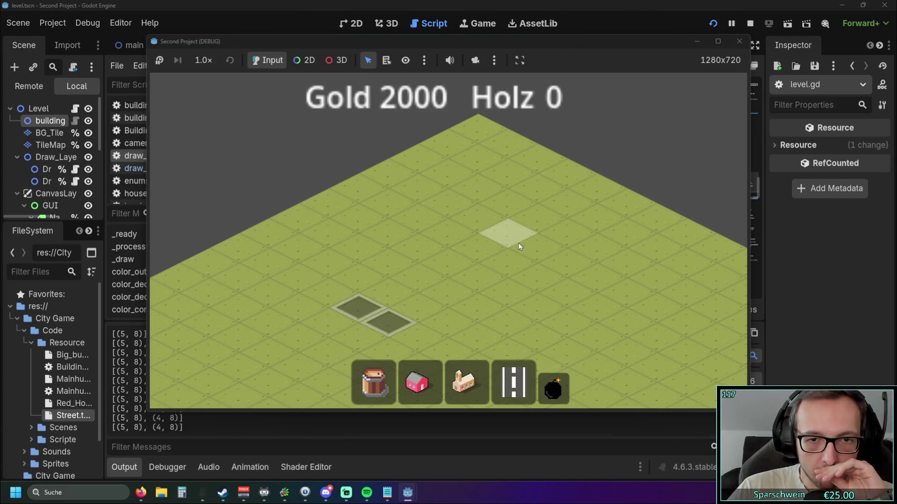
key("s")
left_click(553, 388)
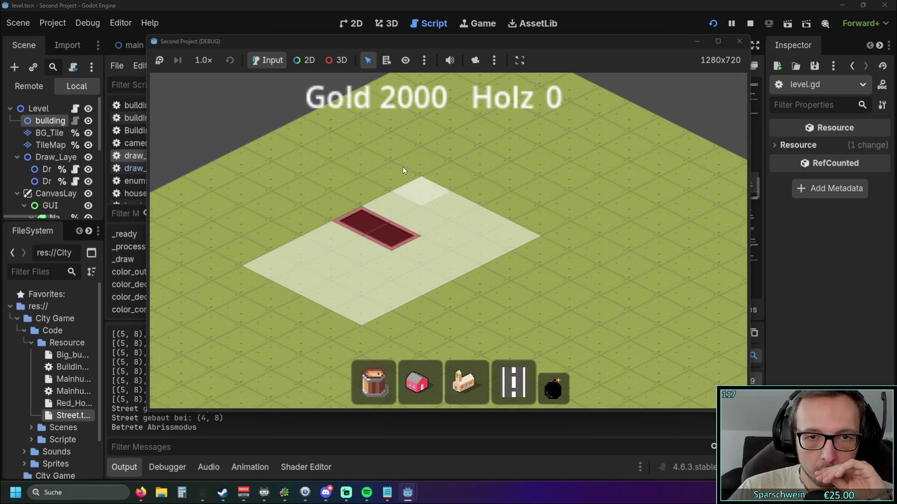
left_click_drag(402, 166, 403, 166)
mouse_move(327, 206)
left_mouse_down()
mouse_move(523, 246)
mouse_move(582, 203)
left_mouse_up()
Build a large diagonal street area, switch to demolish mode over it, and stop the game
left_click(514, 384)
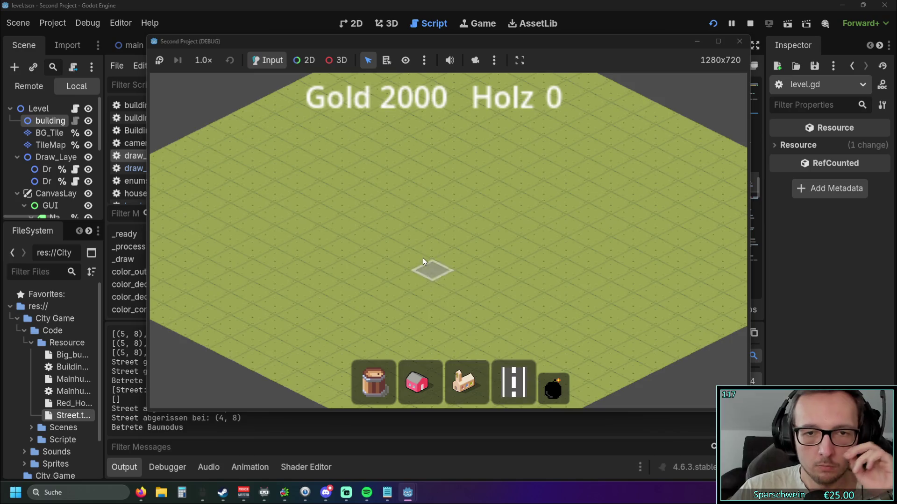
left_click_drag(374, 244, 553, 155)
mouse_move(438, 255)
left_mouse_down()
mouse_move(566, 184)
mouse_move(587, 198)
mouse_move(540, 349)
mouse_move(537, 161)
mouse_move(560, 117)
mouse_move(537, 123)
left_mouse_up()
key("Escape")
left_click(553, 388)
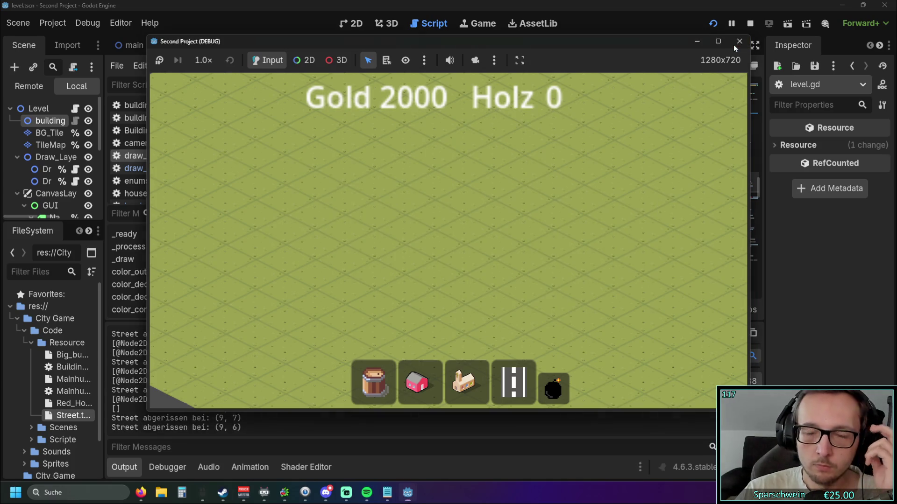
left_click(739, 42)
Copy the red colour value from line 109 over the white colour on line 112
left_click(425, 233)
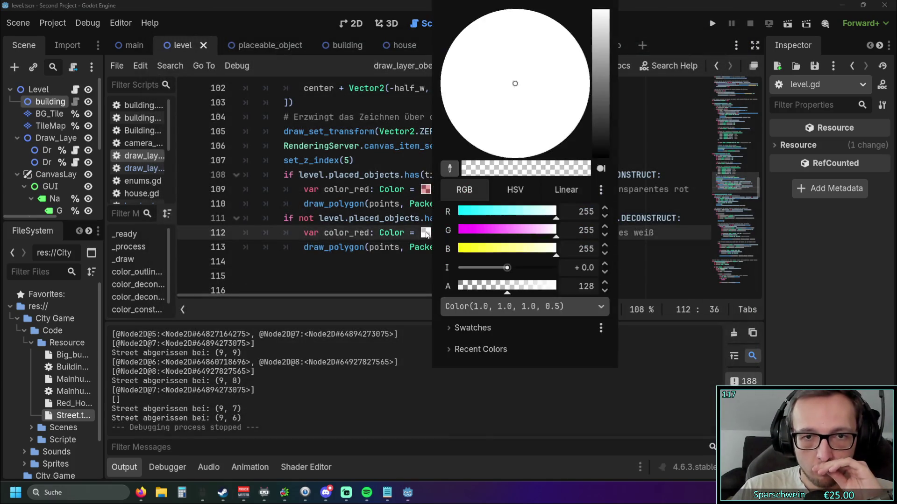
key("Escape")
left_click_drag(420, 189, 568, 189)
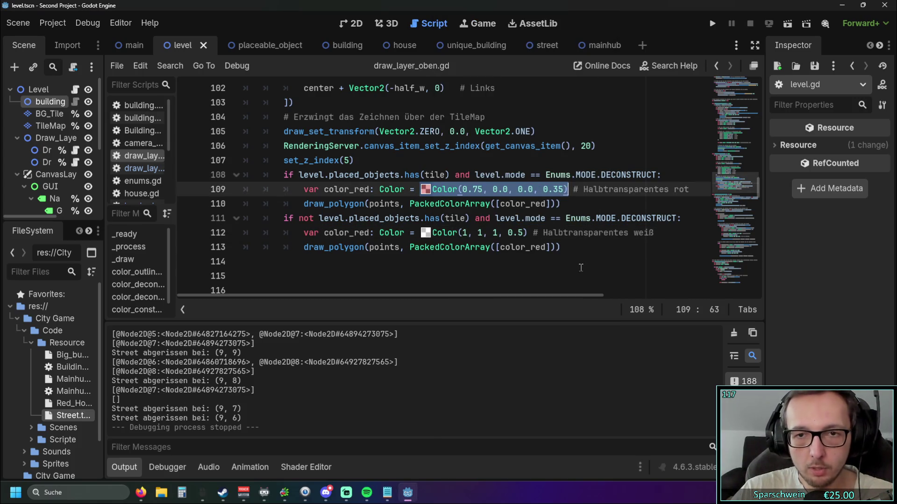
key("ctrl+c")
left_click_drag(527, 232, 420, 233)
key("ctrl+v")
left_click(444, 273)
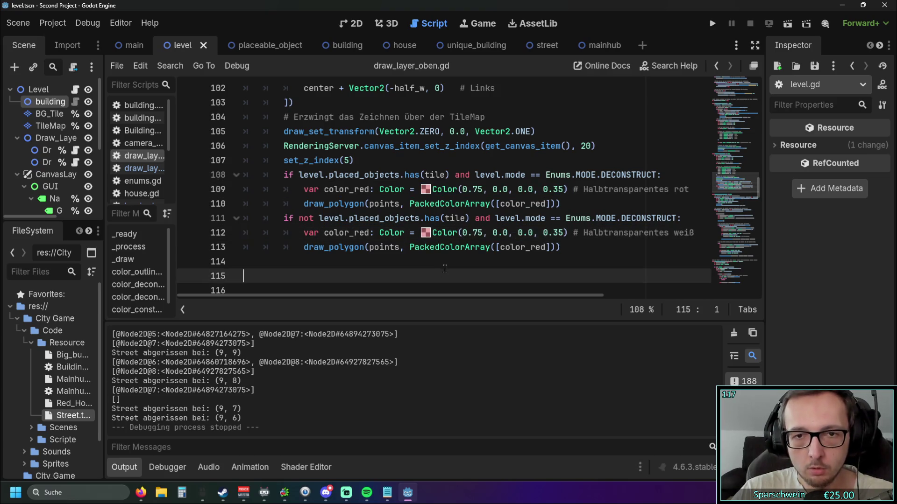
Lower the line-112 colour's alpha to 0.15 for a fainter red
left_click(429, 236)
left_click_drag(492, 290, 472, 290)
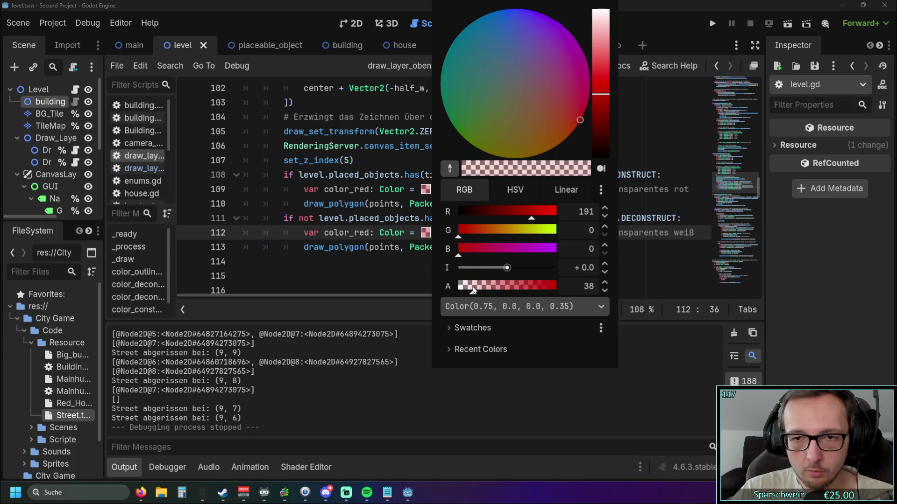
left_click(340, 274)
left_click_drag(563, 232, 575, 234)
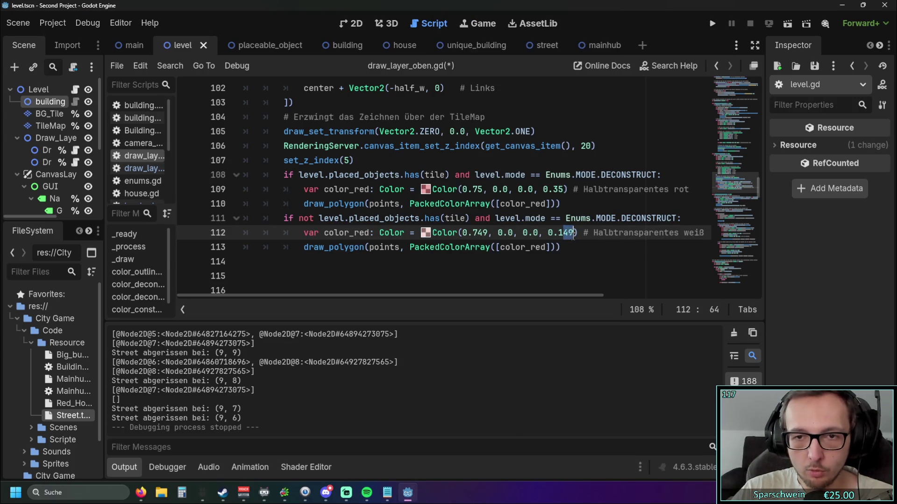
type("5")
left_click(505, 274)
Change the comment back to rot, then delete the trailing comments on lines 112 and 109
left_click_drag(679, 233, 698, 233)
type("rot")
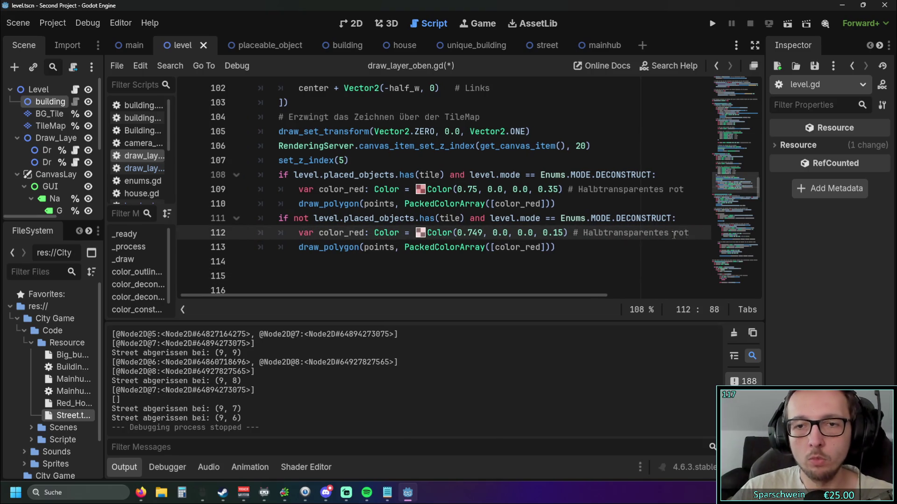
left_click_drag(690, 234, 572, 234)
key("BackSpace")
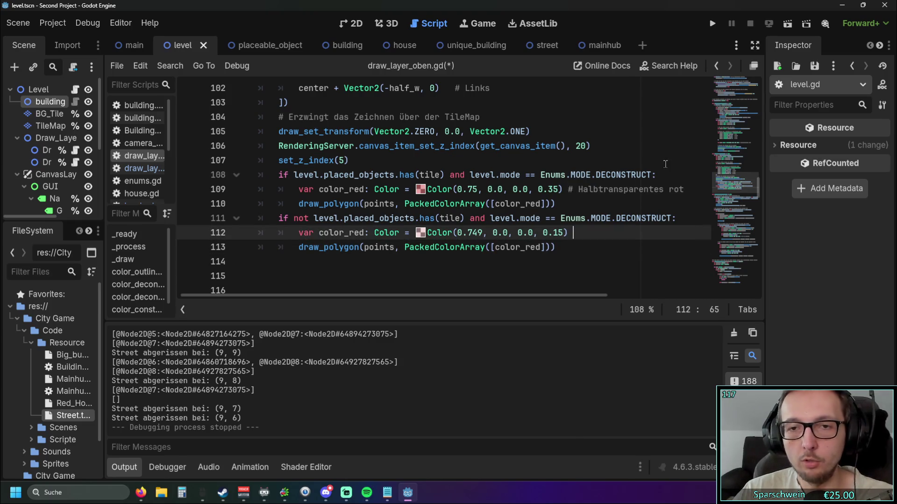
left_click_drag(686, 189, 566, 189)
key("BackSpace")
left_click(552, 278)
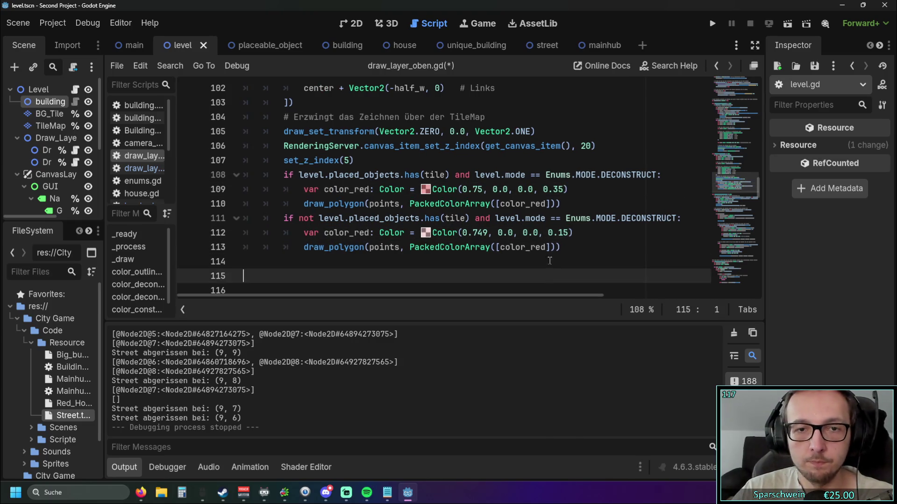
Run the game, lay a five-tile street, and demolish it in demolition mode
left_click(713, 24)
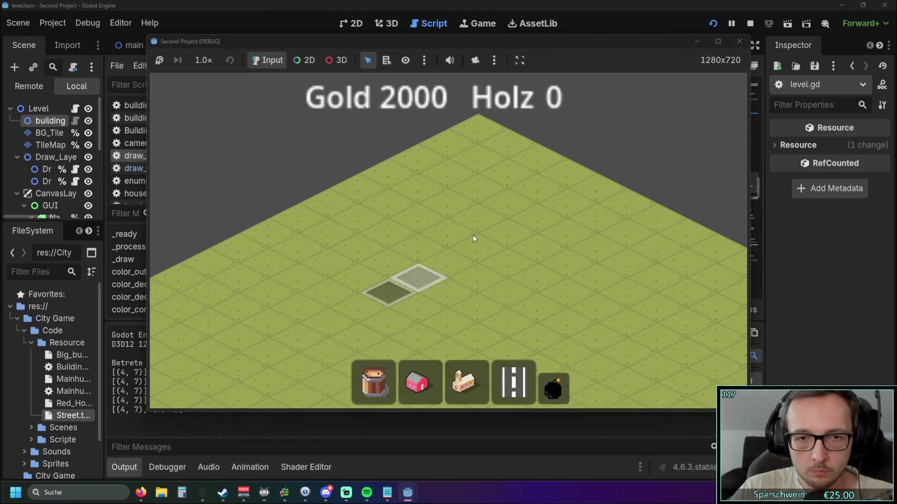
left_click_drag(473, 239, 537, 282)
left_click(553, 388)
mouse_move(433, 335)
left_mouse_down()
mouse_move(452, 183)
mouse_move(464, 191)
left_mouse_up()
key("s")
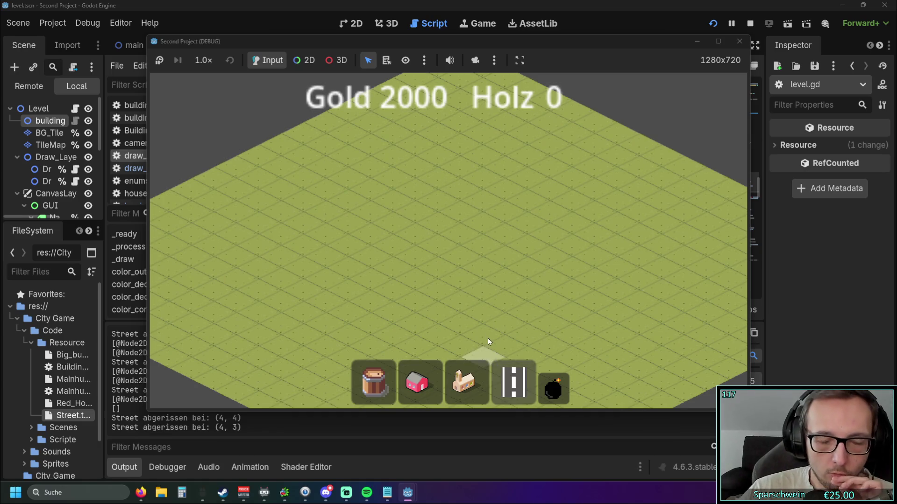
Build an X-shaped street crossing, demolish the whole crossing, and close the game
mouse_move(405, 271)
left_mouse_down()
mouse_move(463, 195)
mouse_move(531, 231)
left_mouse_up()
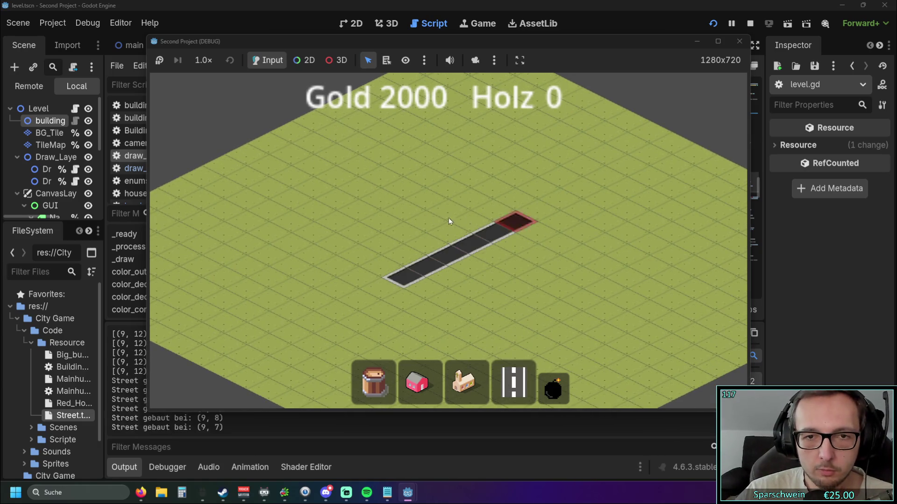
key("Escape")
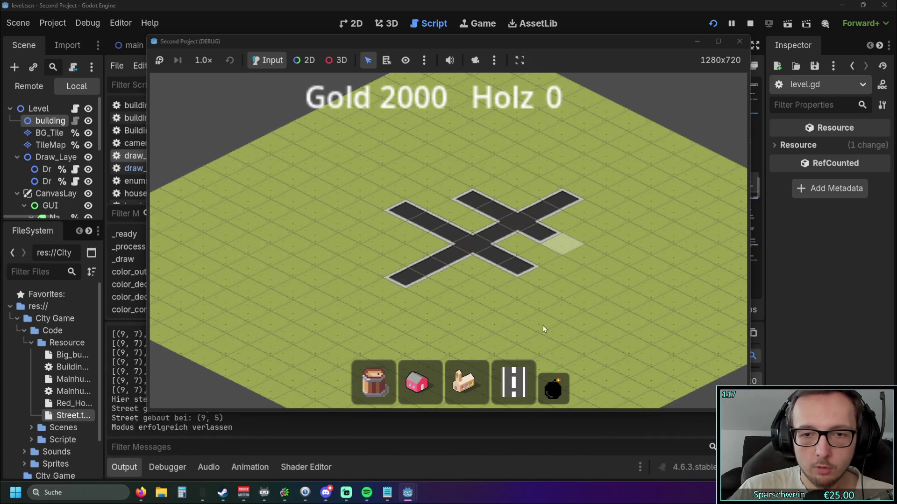
left_click(553, 389)
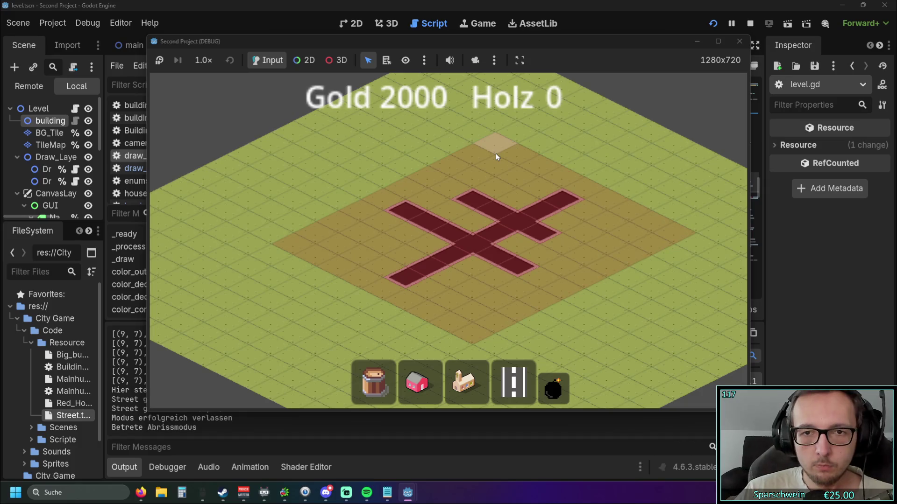
scroll(495, 155, "up", 2)
scroll(494, 172, "down", 2)
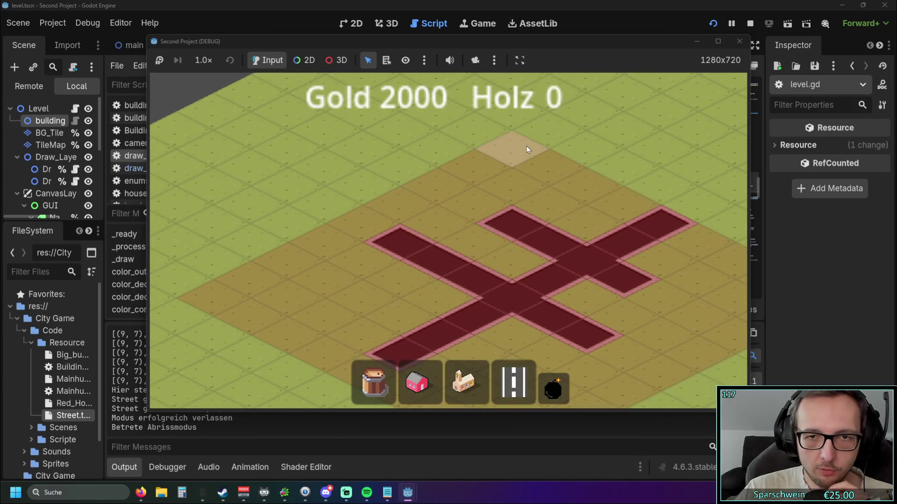
left_click(540, 138)
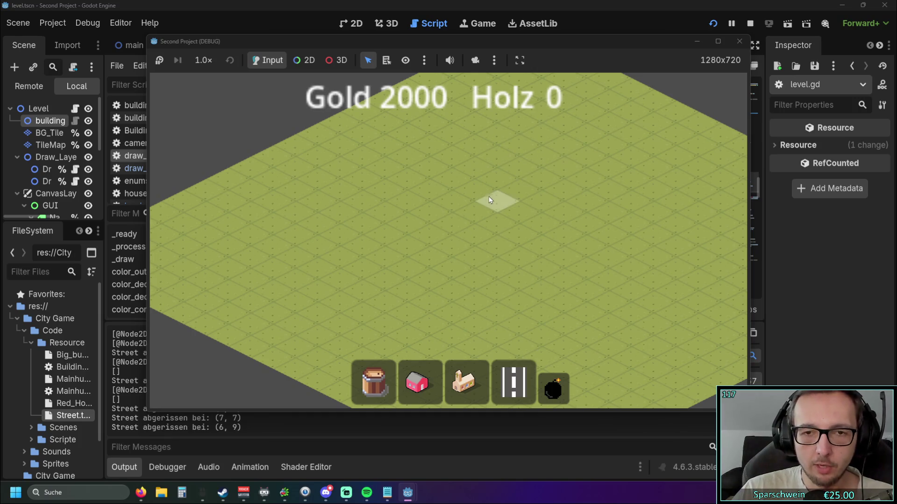
key("Escape")
left_click(739, 41)
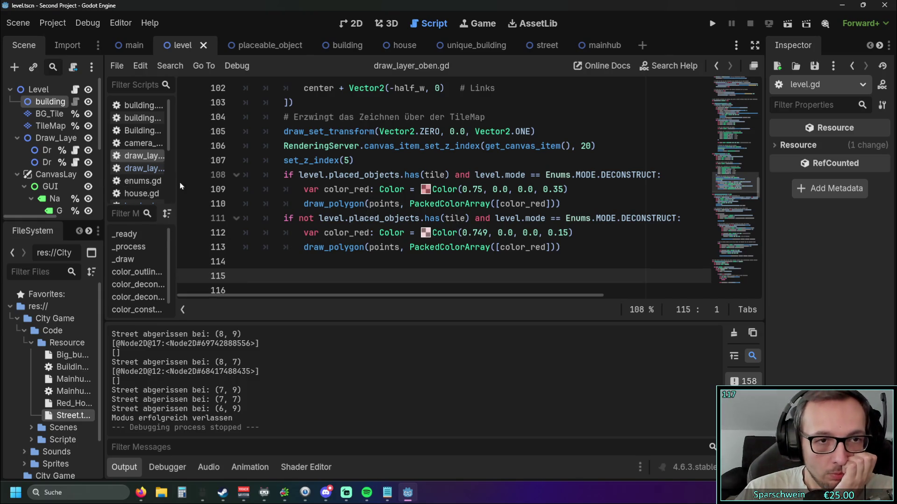
Widen the script list and open draw_layer_unten.gd to look over its hover code
left_click_drag(176, 187, 270, 188)
left_click(175, 169)
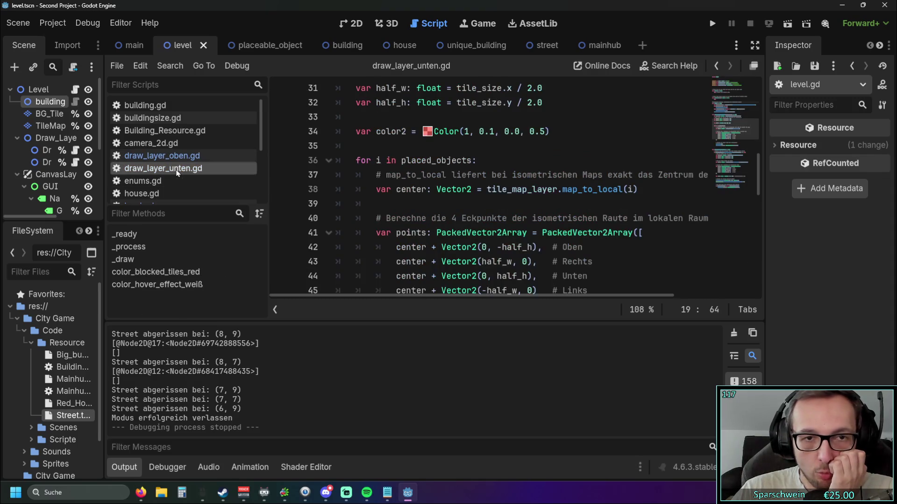
scroll(511, 216, "down", 5)
scroll(510, 215, "up", 10)
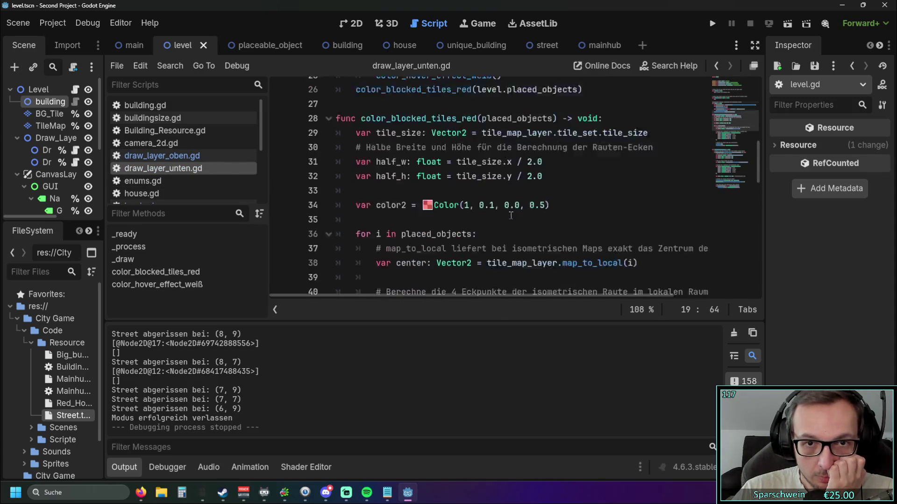
scroll(484, 240, "down", 2)
scroll(485, 240, "up", 2)
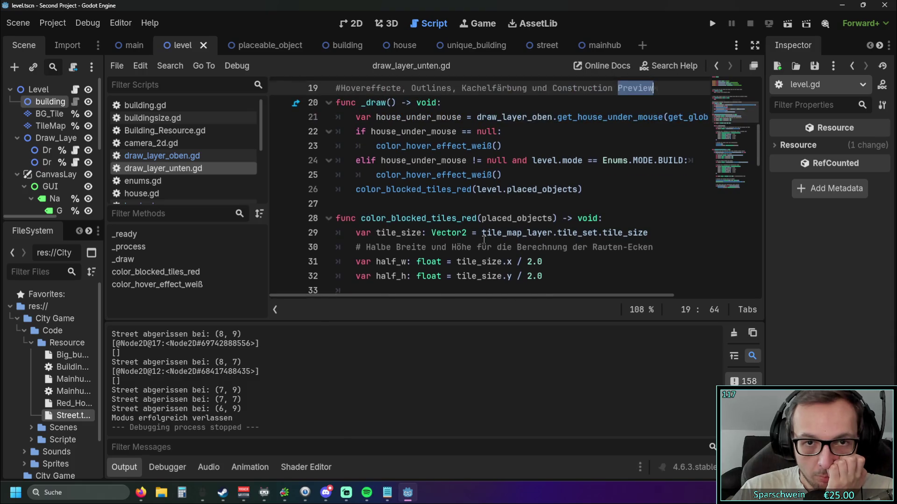
scroll(496, 233, "down", 9)
scroll(496, 233, "down", 6)
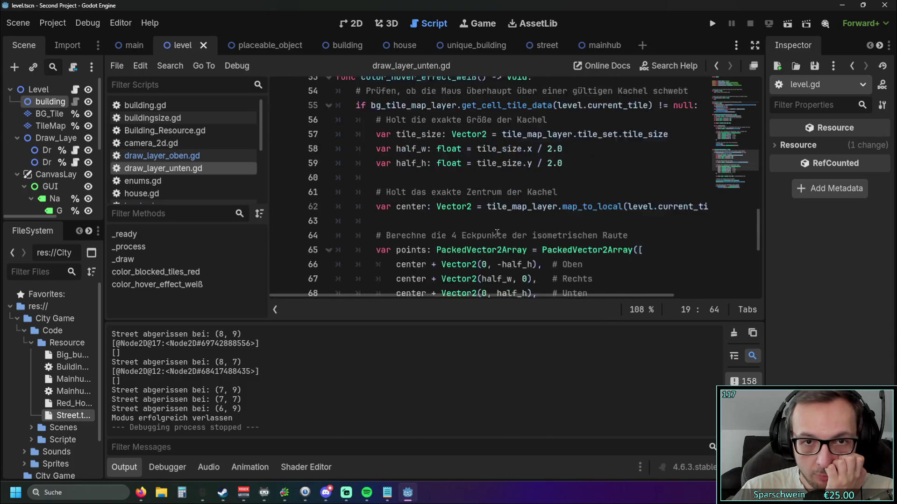
scroll(498, 232, "up", 3)
scroll(454, 153, "down", 4)
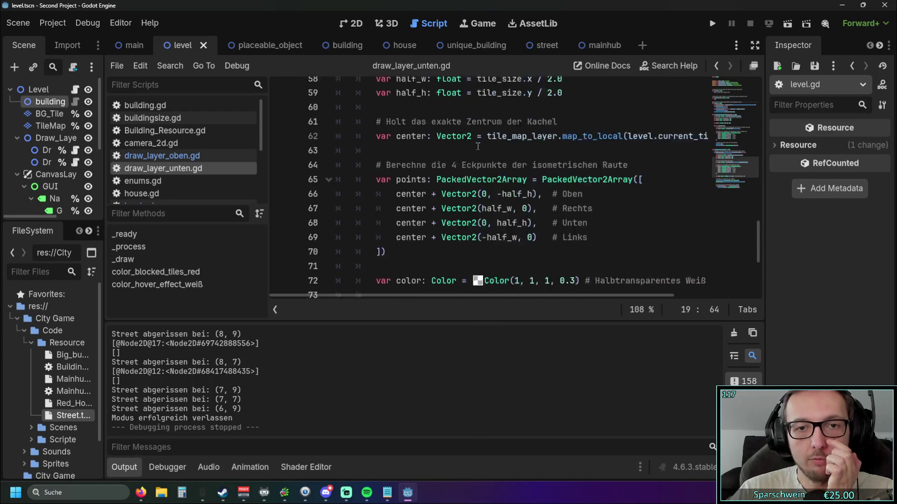
scroll(475, 163, "up", 5)
left_click_drag(360, 295, 456, 294)
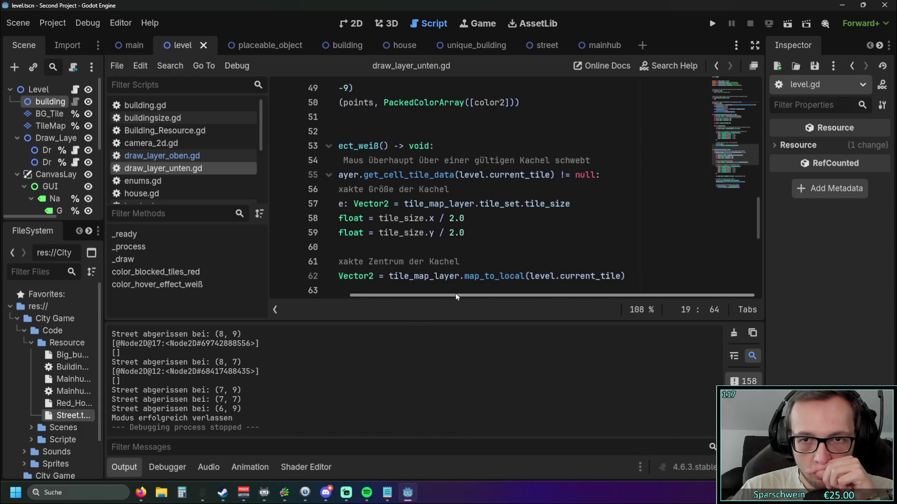
Append ' and level.' after null on line 55, then go back to draw_layer_oben.gd
left_click(596, 175)
type("and ")
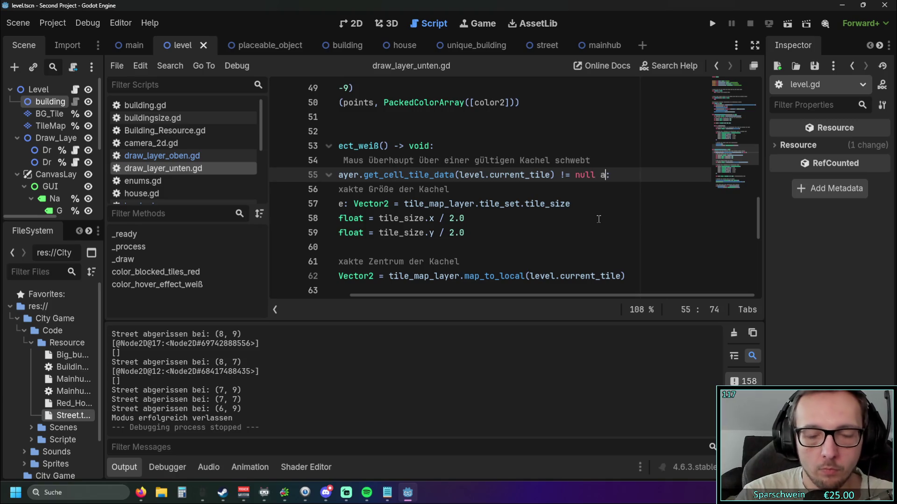
type("level.Color(0.75, 0.0, 0.0, 0.35")
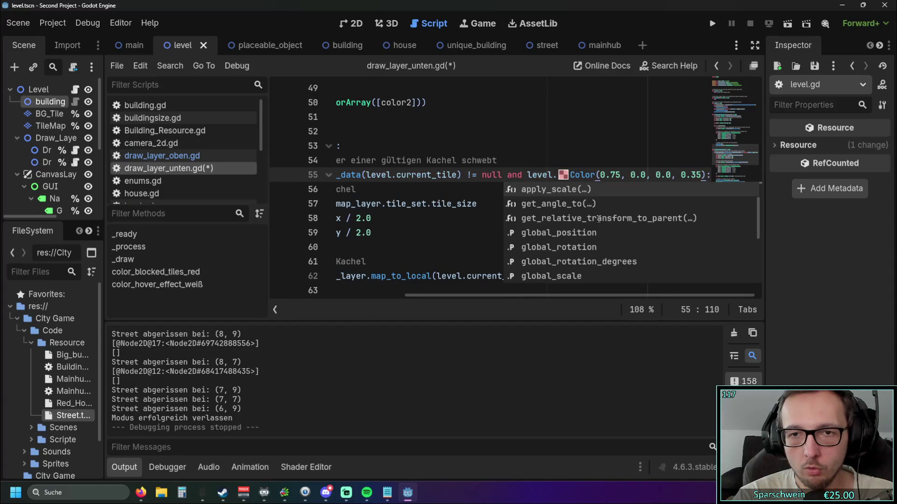
key("BackSpace")
key("BackSpace")
key("BackSpace")
key("BackSpace")
key("BackSpace")
key("BackSpace")
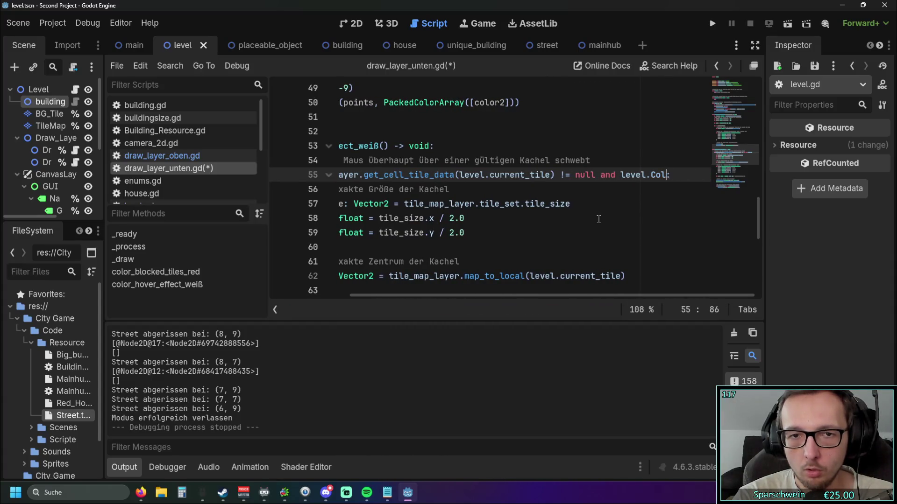
left_click(243, 157)
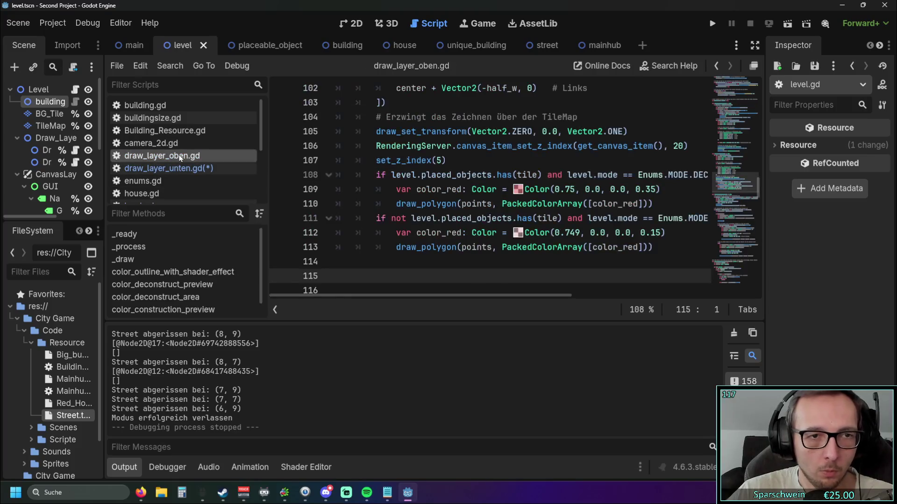
Copy current_drag_tiles from draw_layer_oben.gd into line 55 and begin wrapping it in len(
mouse_move(431, 294)
left_mouse_down()
mouse_move(469, 292)
mouse_move(428, 295)
left_mouse_up()
scroll(452, 205, "up", 7)
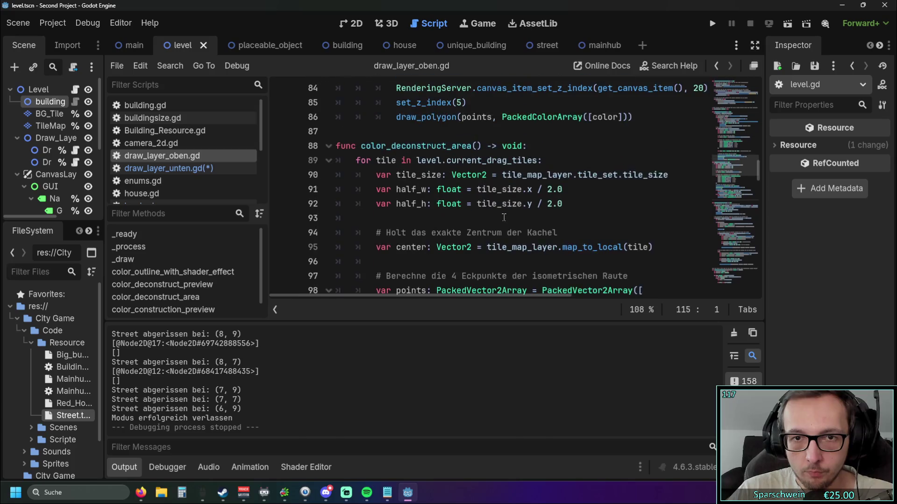
double_click(452, 204)
key("ctrl+c")
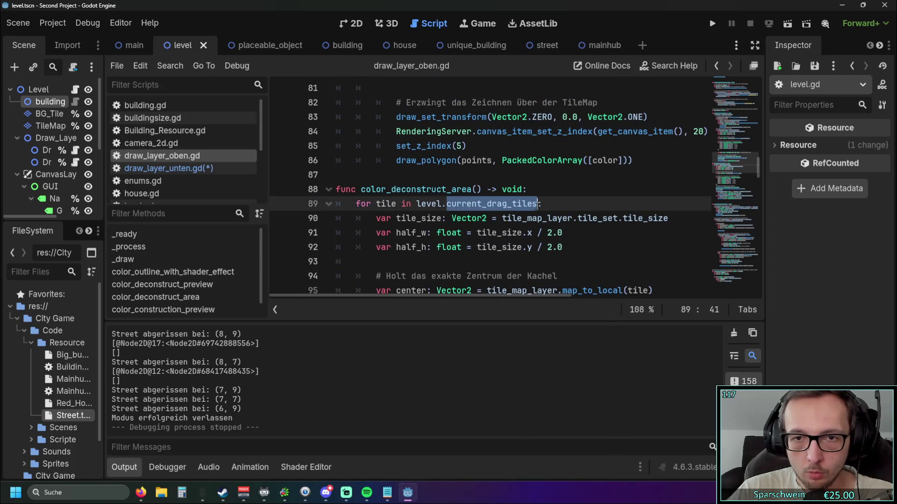
left_click(196, 167)
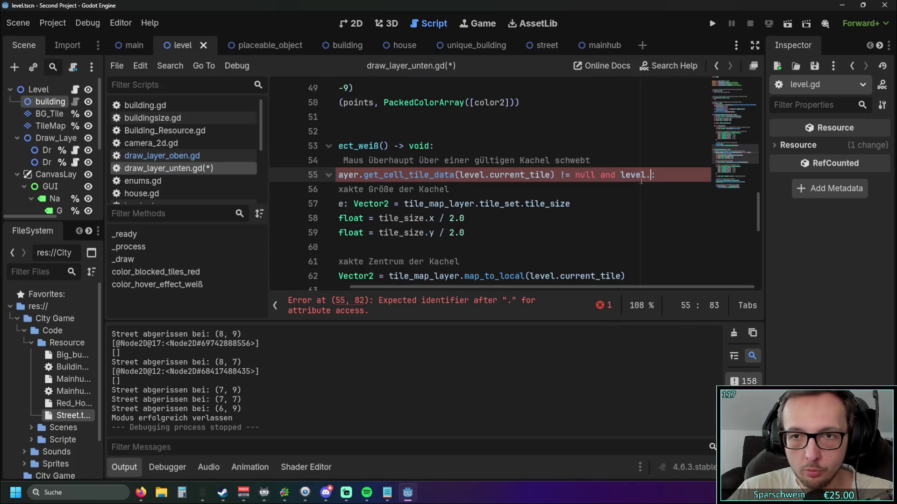
key("ctrl+v")
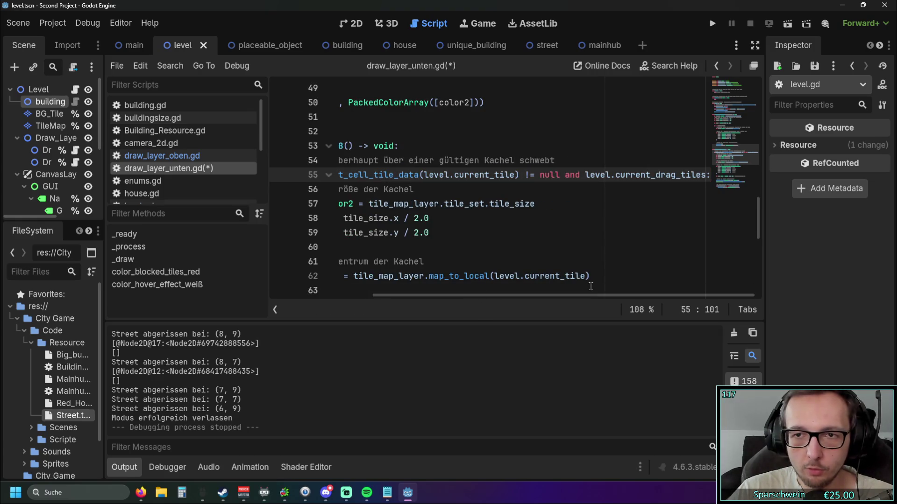
left_click(617, 176)
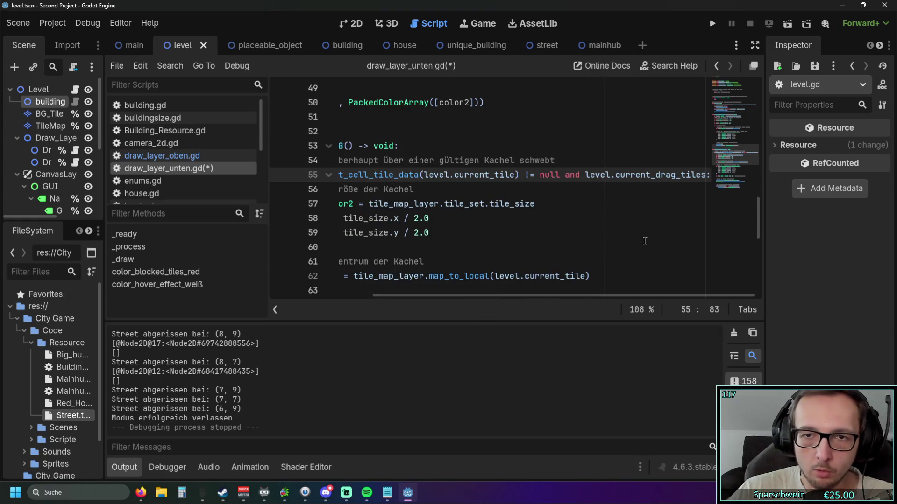
type("len(")
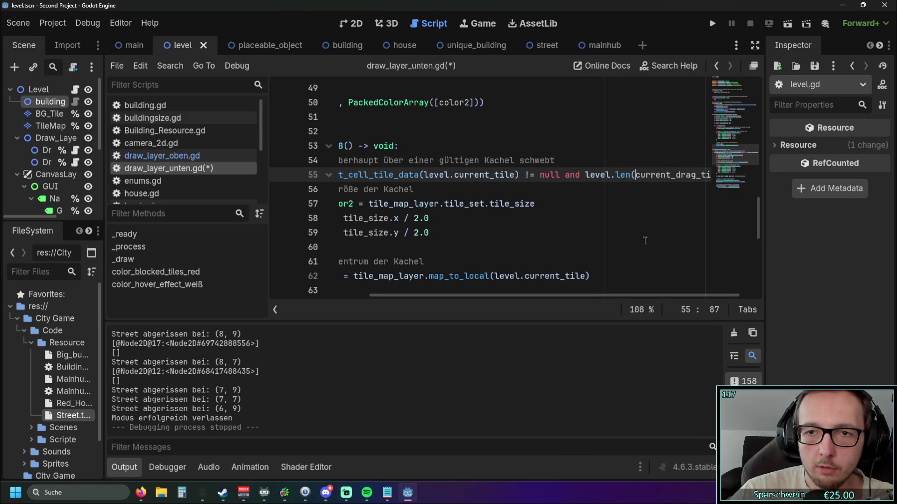
left_click(705, 175)
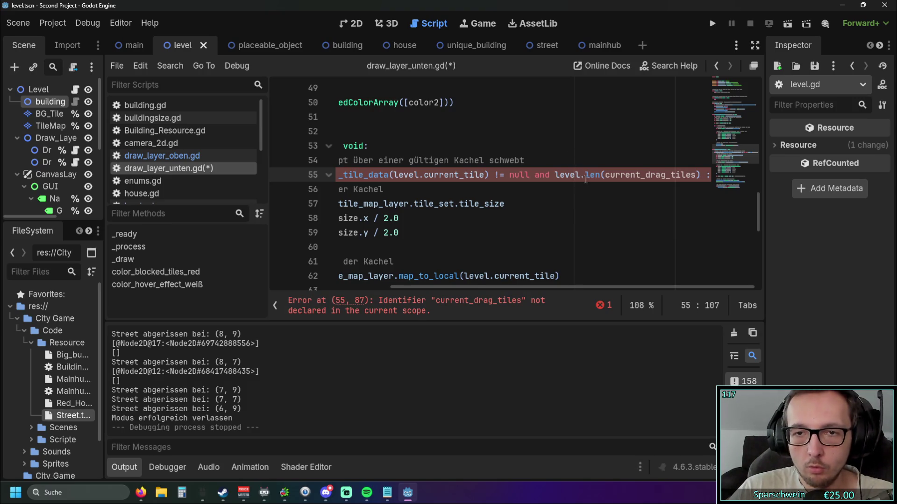
Fix the condition to len(level.current_drag_tiles) < 2 and run the game
left_click_drag(585, 176, 549, 176)
key("ctrl+x")
left_click(605, 175)
key("ctrl+v")
key("Right")
key("Right")
key("Right")
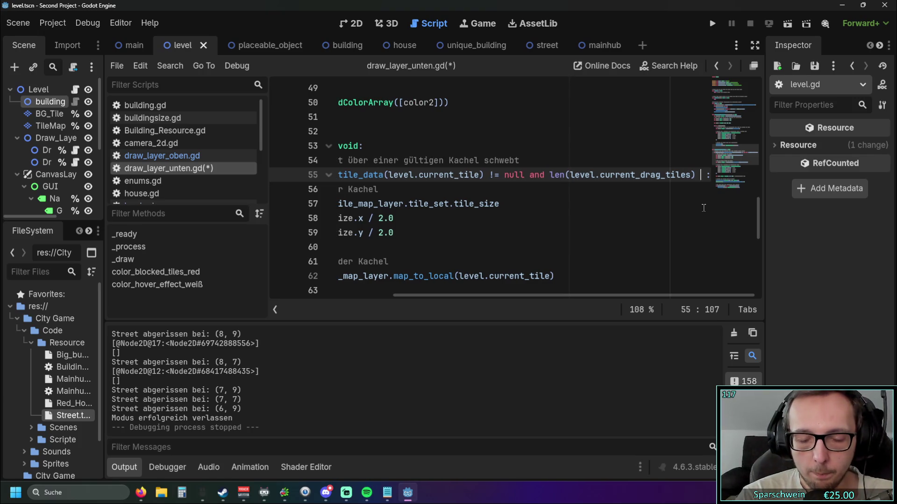
type(">")
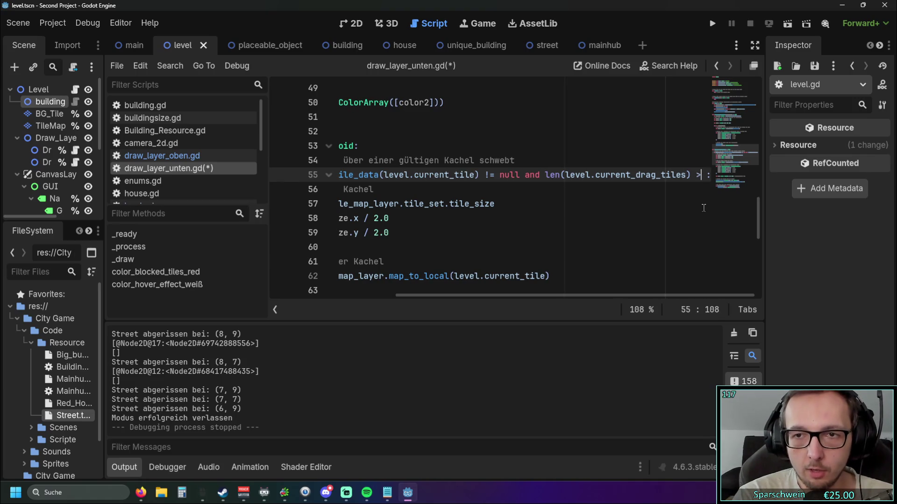
type(" 1")
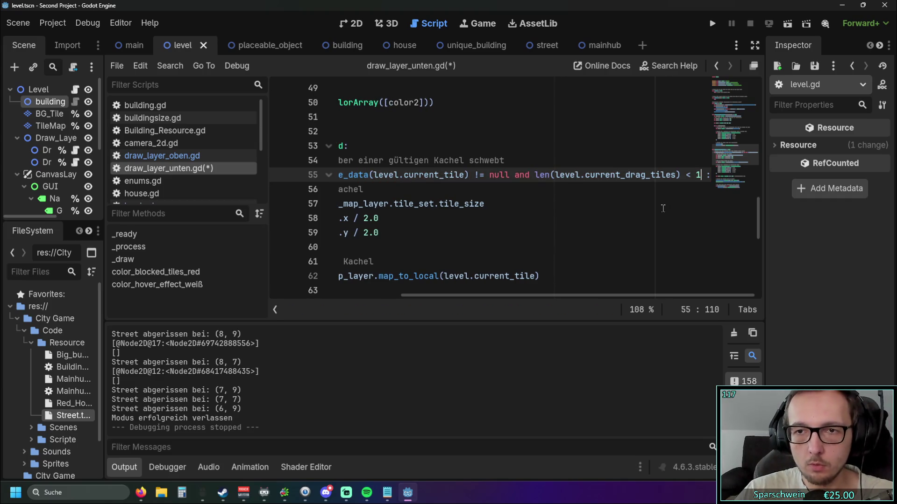
key("BackSpace")
type("2")
left_click(689, 174)
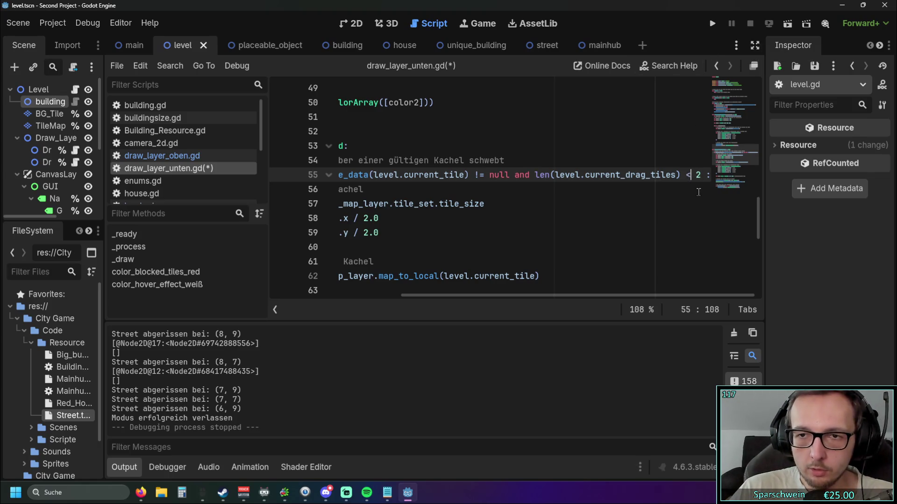
left_click(712, 23)
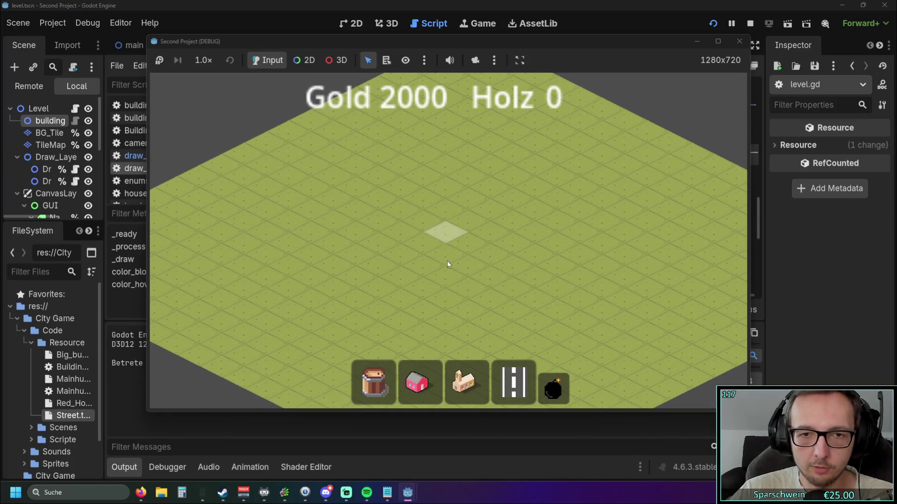
Build an X-shaped street crossing, then demolish it with the bomb tool
left_click_drag(444, 304, 462, 129)
left_click(514, 383)
mouse_move(374, 270)
left_mouse_down()
mouse_move(376, 203)
mouse_move(470, 241)
left_mouse_up()
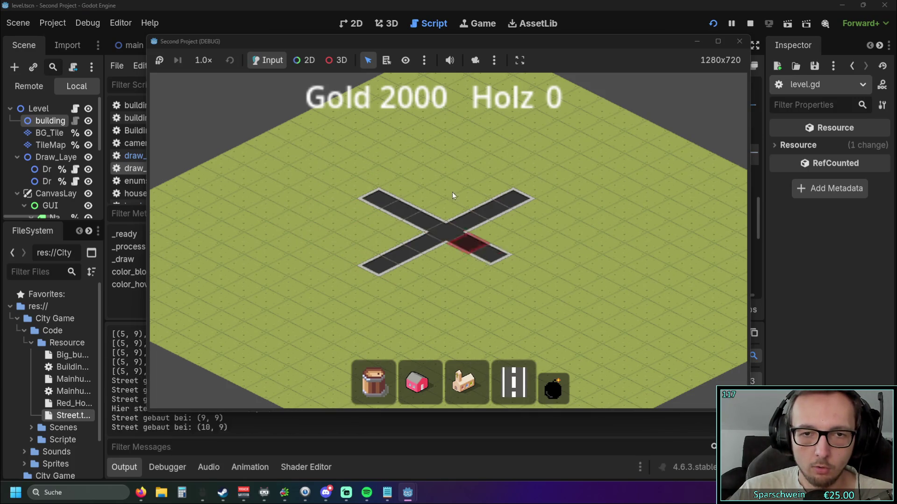
left_click_drag(449, 189, 513, 221)
left_click(552, 386)
mouse_move(449, 310)
left_mouse_down()
mouse_move(461, 164)
mouse_move(439, 301)
mouse_move(453, 164)
left_mouse_up()
Build three parallel street rows, demolish all three, and leave demolition mode
left_click(514, 383)
left_click_drag(387, 203, 479, 243)
left_click_drag(440, 179, 498, 210)
left_click_drag(477, 158, 516, 176)
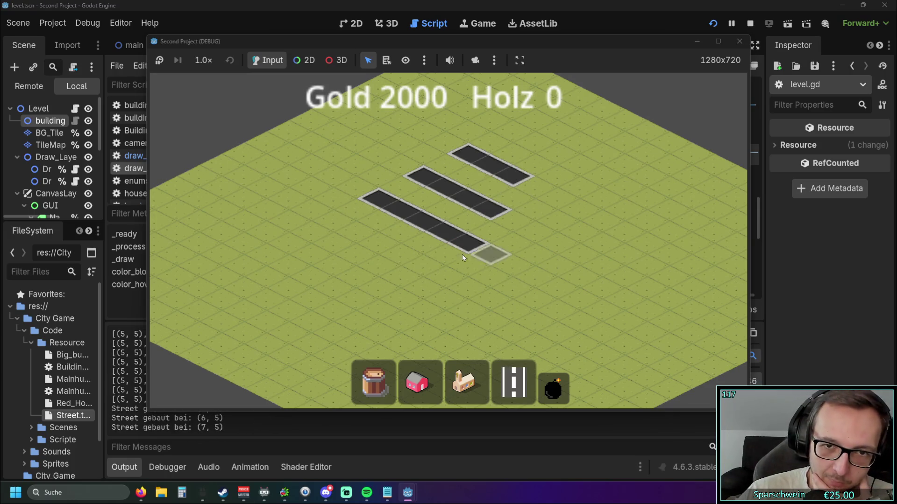
left_click(553, 387)
left_click_drag(473, 268, 473, 119)
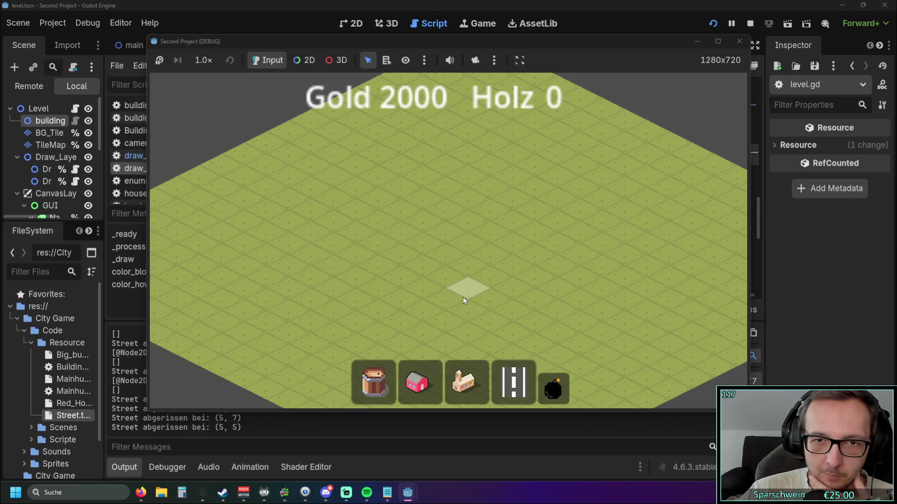
right_click(461, 269)
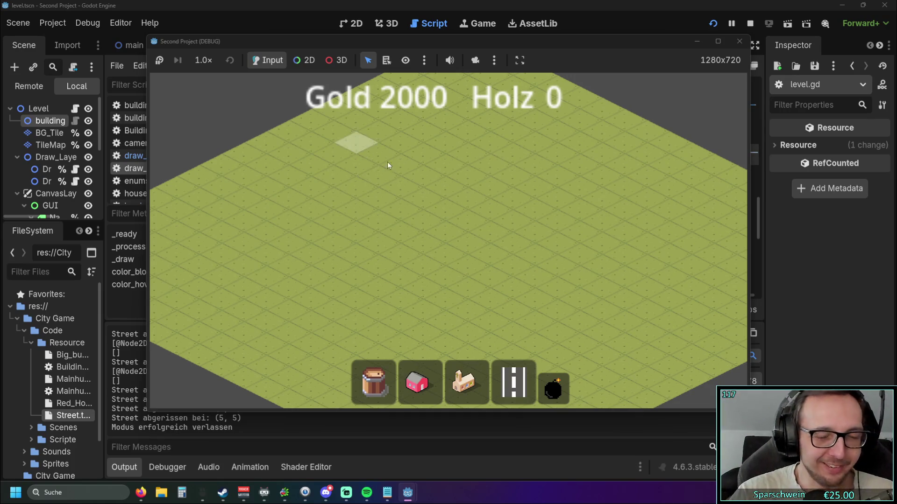
Build four parallel diagonal street strips and preview a four-tile strip before leaving building mode
scroll(420, 215, "up", 2)
left_click(513, 381)
scroll(396, 248, "down", 2)
mouse_move(396, 248)
left_mouse_down()
mouse_move(497, 190)
mouse_move(499, 199)
left_mouse_up()
left_click_drag(455, 272, 547, 227)
left_click_drag(498, 294, 591, 249)
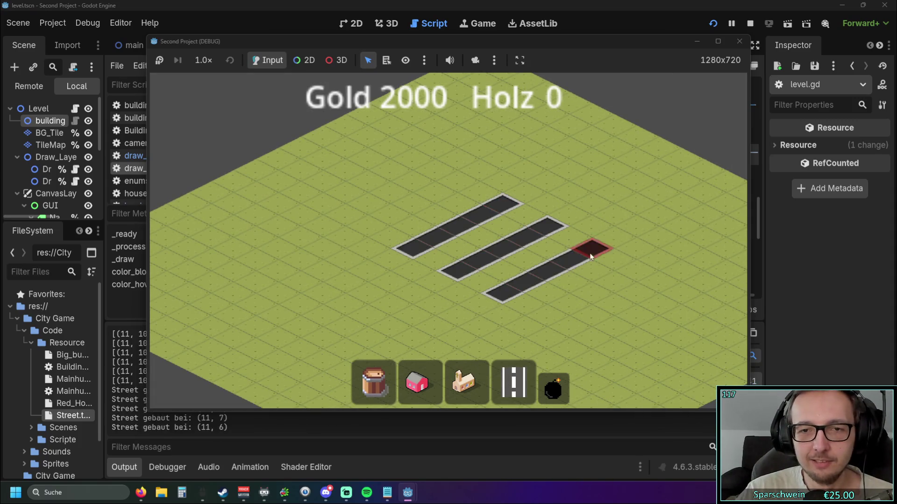
left_click_drag(589, 304, 659, 261)
key("s")
mouse_move(372, 229)
left_mouse_down()
mouse_move(432, 259)
mouse_move(413, 250)
left_mouse_up()
right_click(480, 276)
Add more street strips of four, two and five tiles, then reposition and enlarge the game window
left_click_drag(436, 41, 637, 32)
key("s")
mouse_move(505, 229)
left_mouse_down()
mouse_move(564, 261)
mouse_move(547, 253)
left_mouse_up()
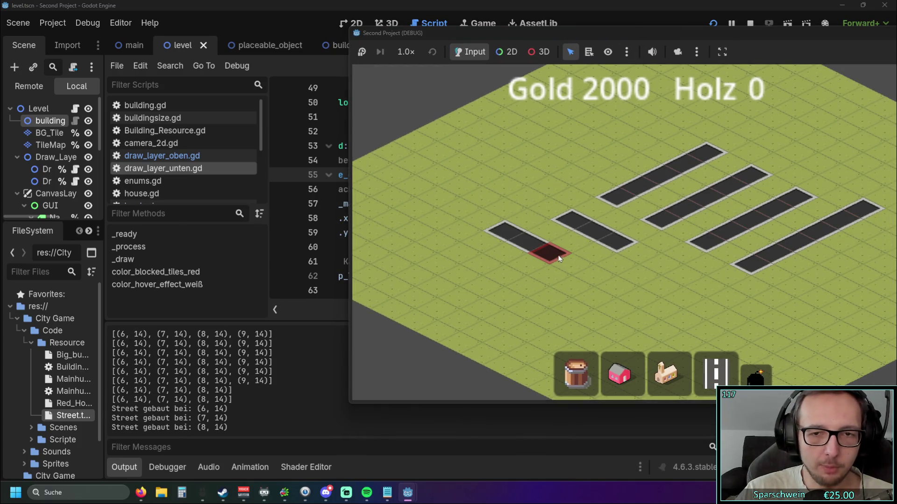
left_click(464, 253)
left_click_drag(506, 273, 504, 277)
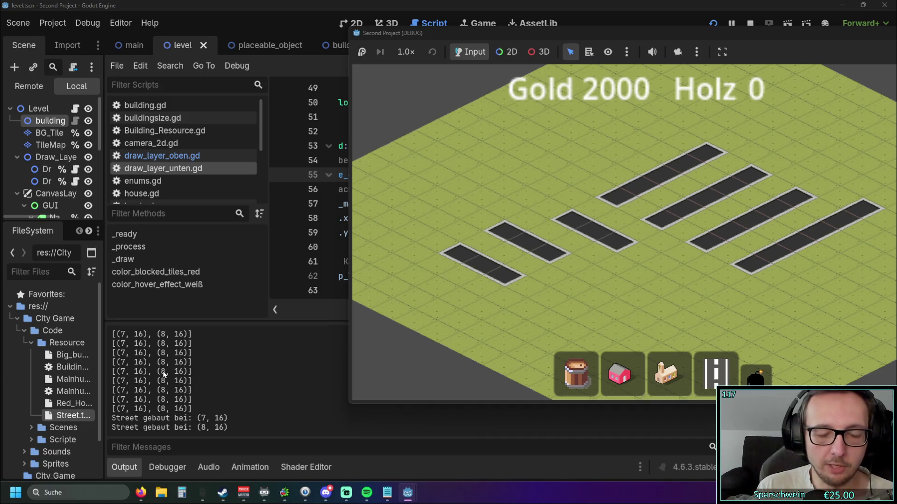
mouse_move(486, 191)
left_mouse_down()
mouse_move(567, 165)
mouse_move(649, 155)
mouse_move(454, 180)
mouse_move(587, 173)
mouse_move(578, 184)
mouse_move(592, 172)
left_mouse_up()
right_click(577, 177)
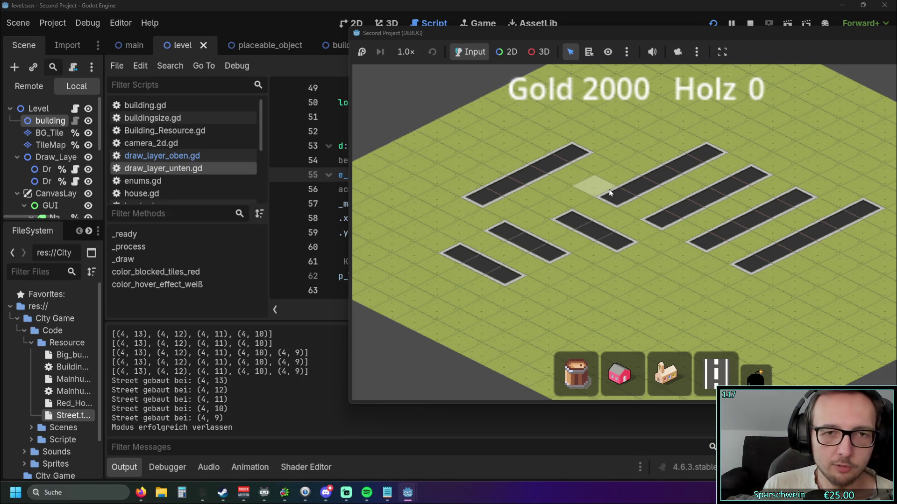
left_click_drag(658, 36, 508, 38)
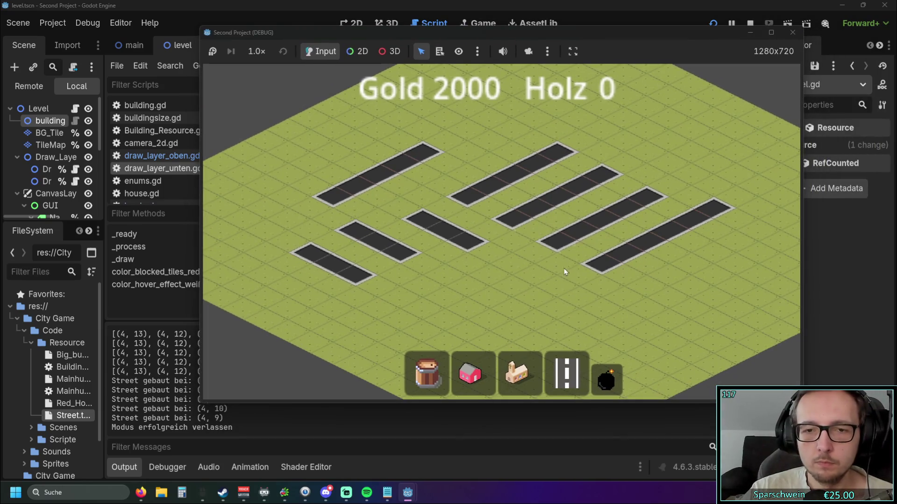
left_click_drag(546, 402, 537, 463)
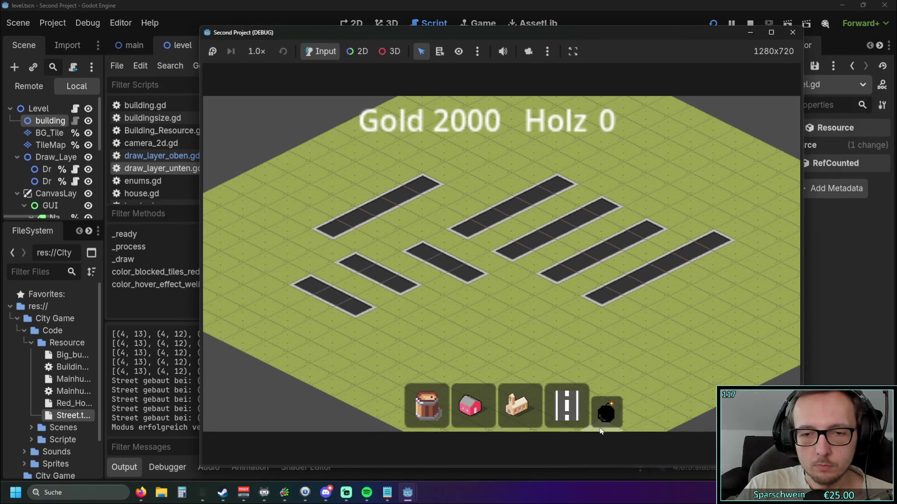
Demolish all the streets with the bomb tool and close the running game
left_click(602, 422)
left_click_drag(769, 253, 769, 251)
left_click(793, 32)
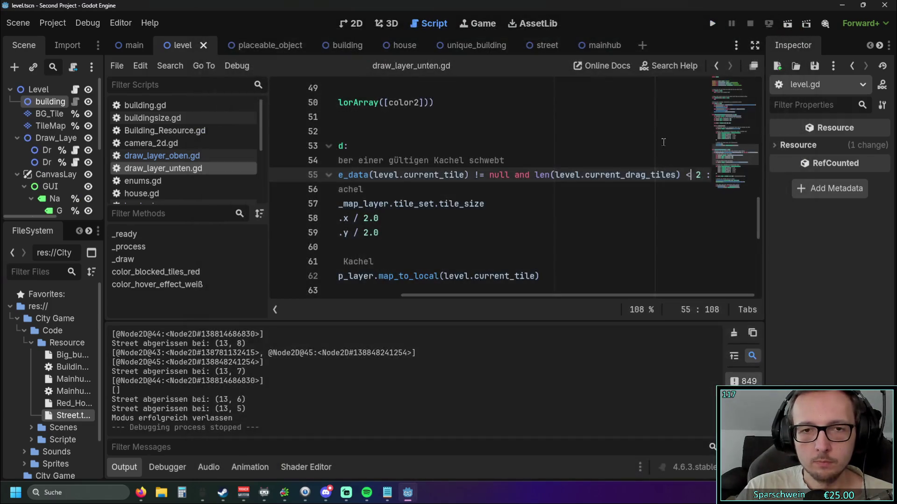
Review the draw_layer_unten.gd script code
left_click_drag(514, 295, 381, 295)
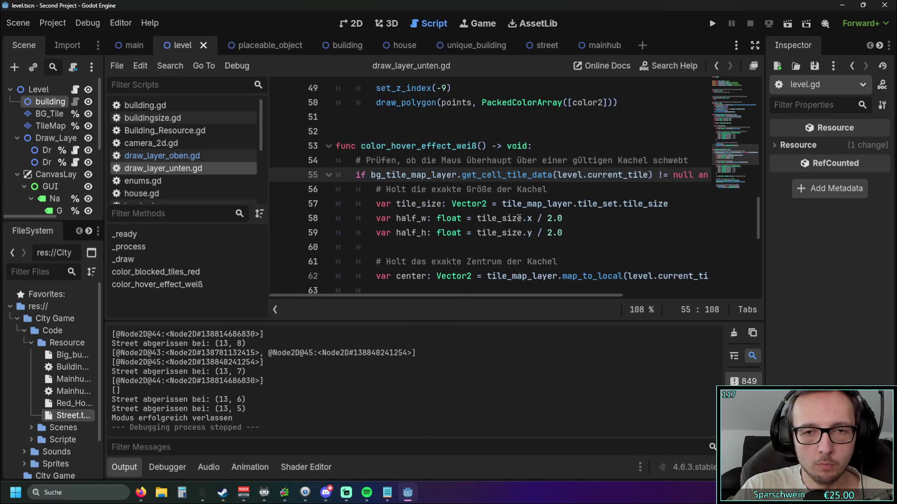
scroll(528, 220, "up", 1)
scroll(519, 205, "down", 1)
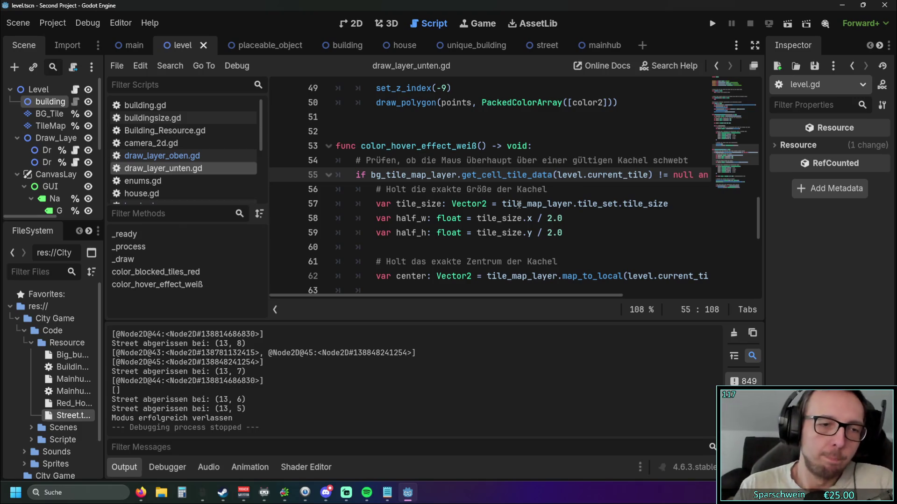
scroll(244, 362, "up", 1)
scroll(185, 379, "down", 1)
scroll(185, 381, "up", 1)
scroll(186, 388, "up", 1)
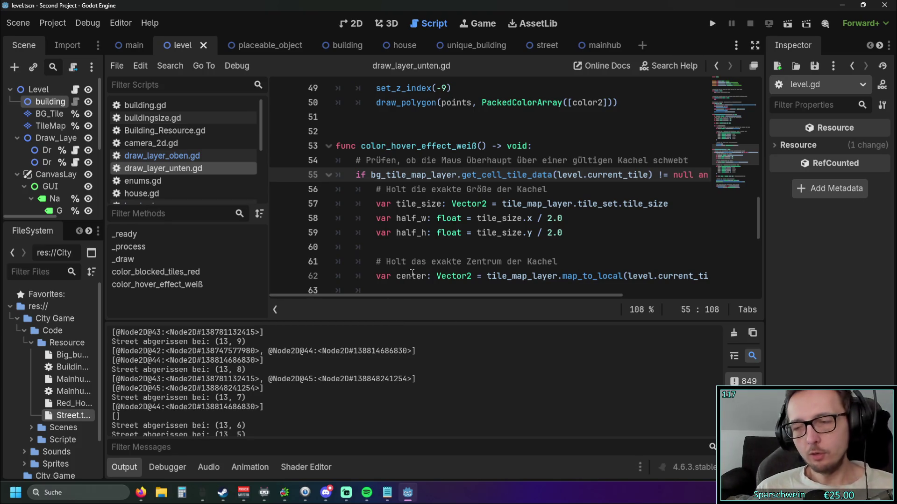
scroll(205, 181, "down", 1)
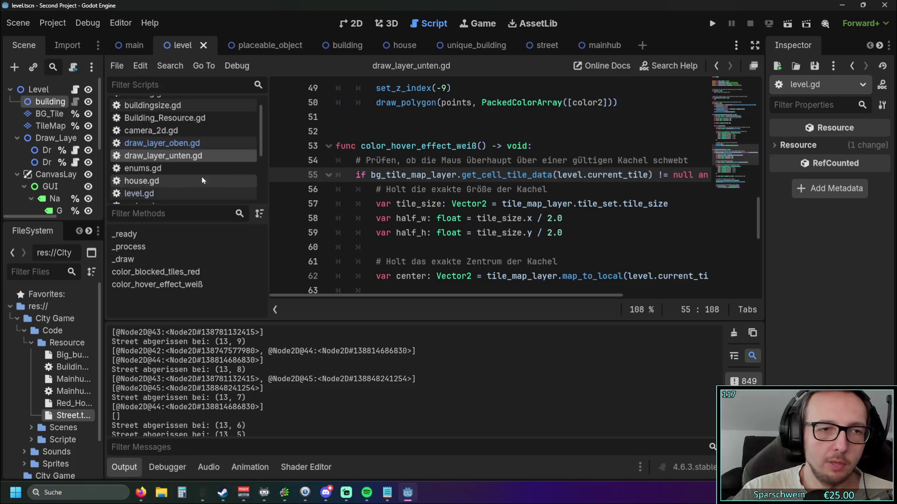
Open level.gd at line 141's placed_objects.has(tile) check, placing the cursor before its colon
left_click(143, 193)
scroll(463, 196, "up", 6)
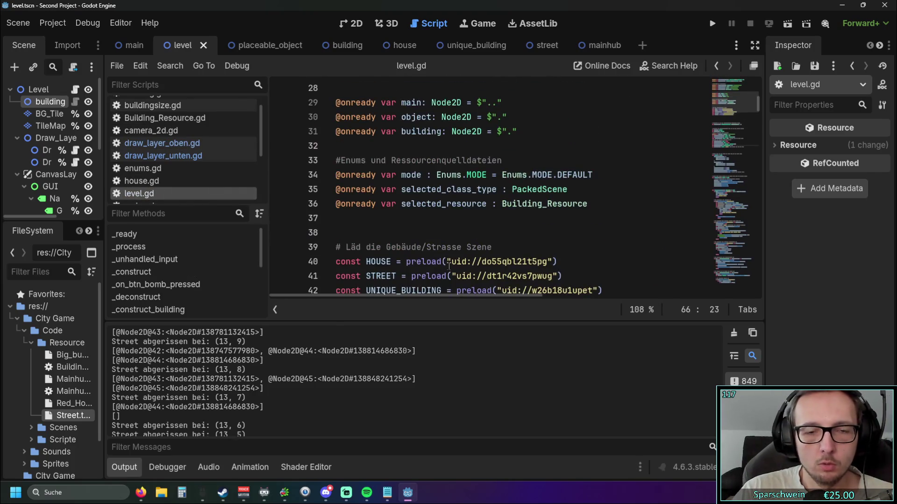
scroll(457, 238, "down", 2)
scroll(457, 238, "down", 20)
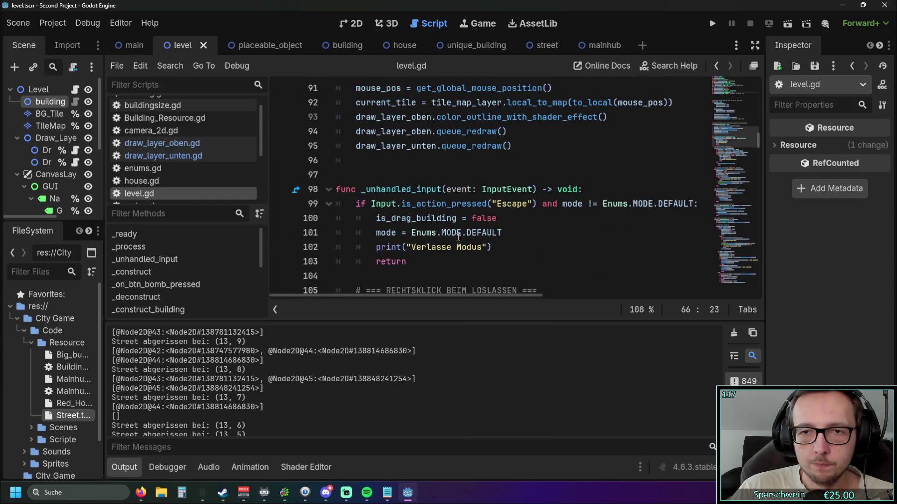
scroll(462, 247, "down", 8)
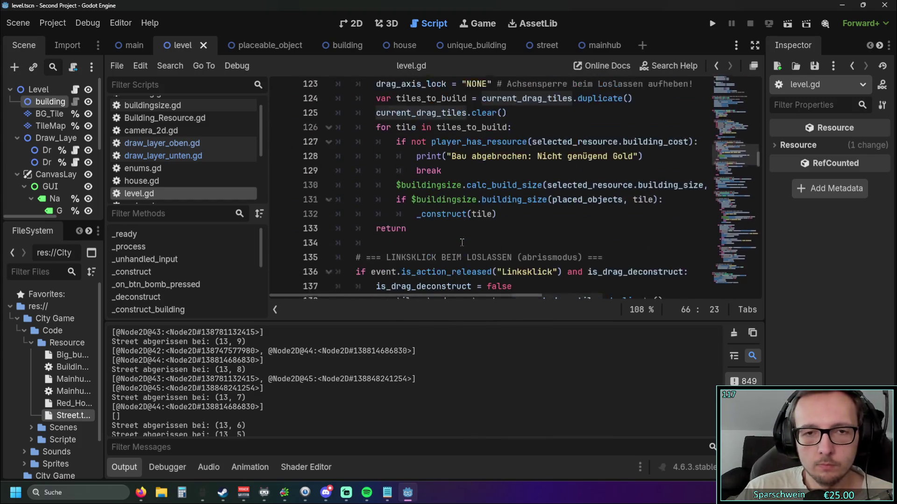
scroll(460, 246, "down", 1)
left_click_drag(411, 203, 507, 218)
left_click(552, 232)
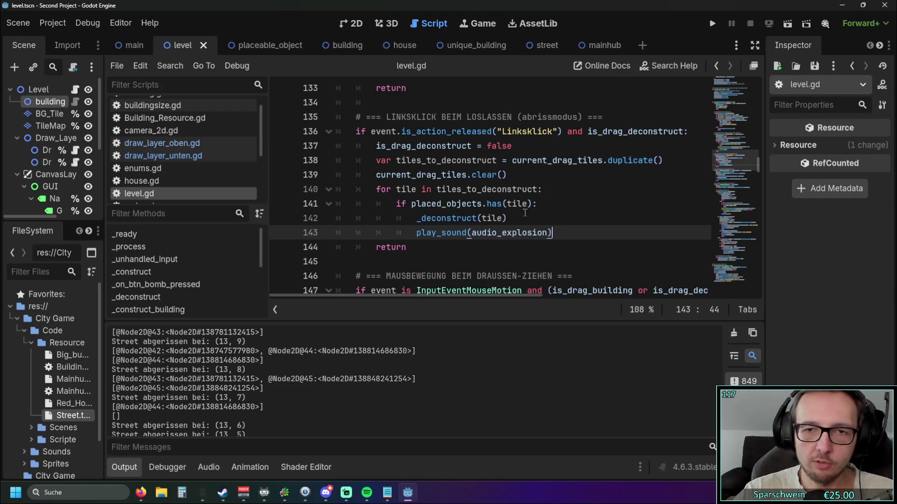
key("Up")
key("Up")
key("Left")
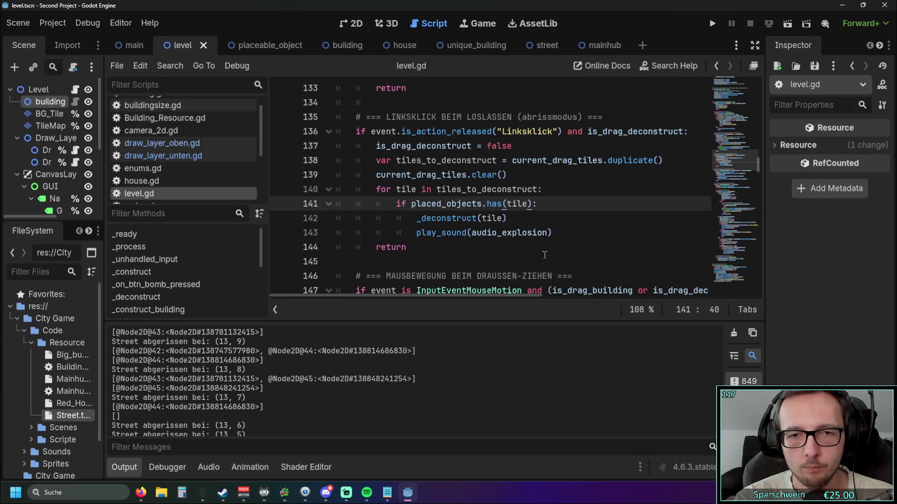
Add 'and placed_objects[tile]' to line 141's condition and run the game with F5
type("and")
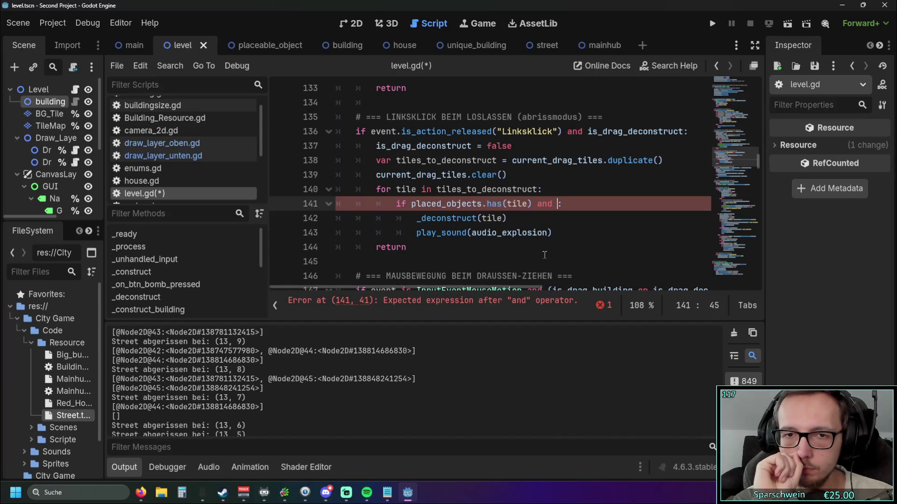
left_click_drag(411, 204, 481, 204)
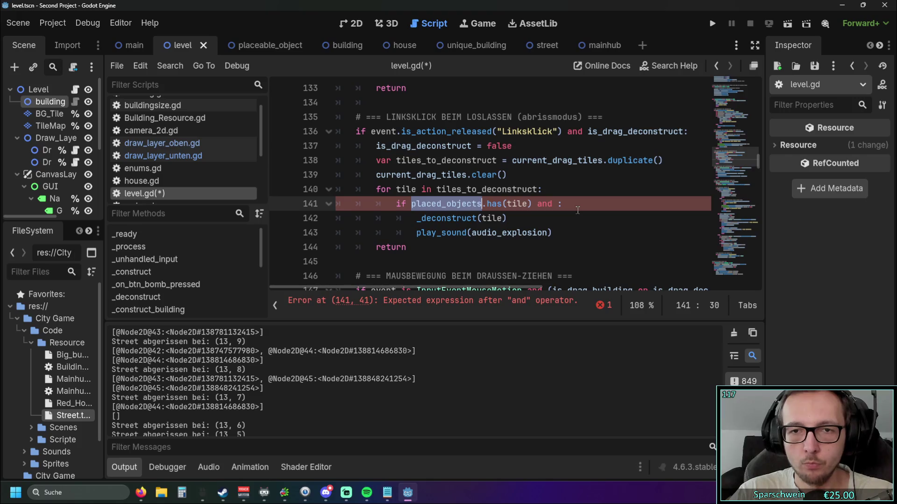
left_click(558, 205)
type("placed_objects")
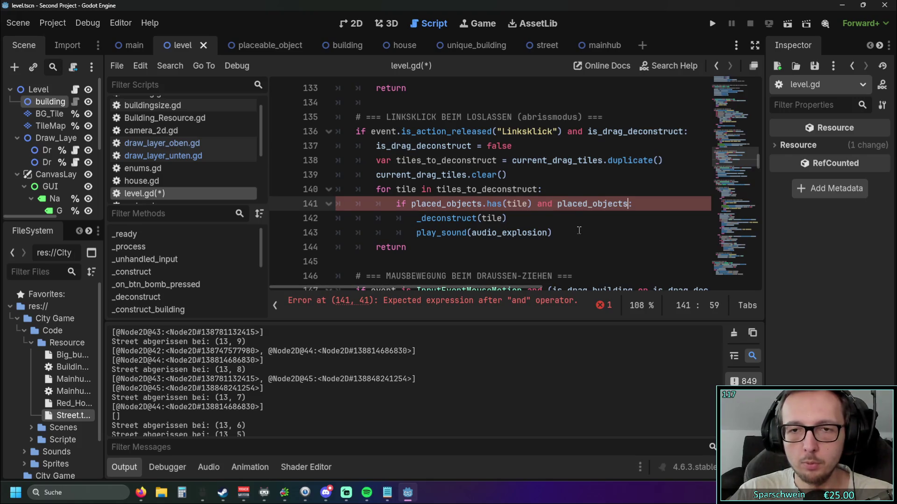
type("[tile]")
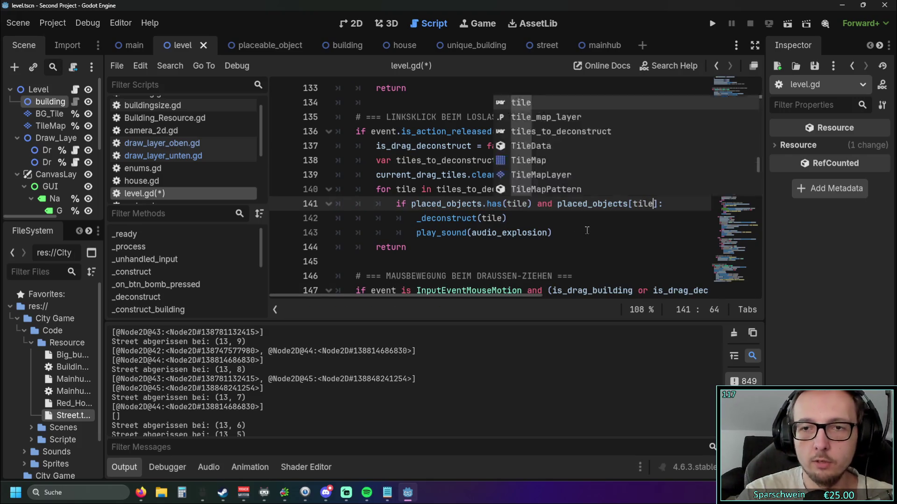
key("F5")
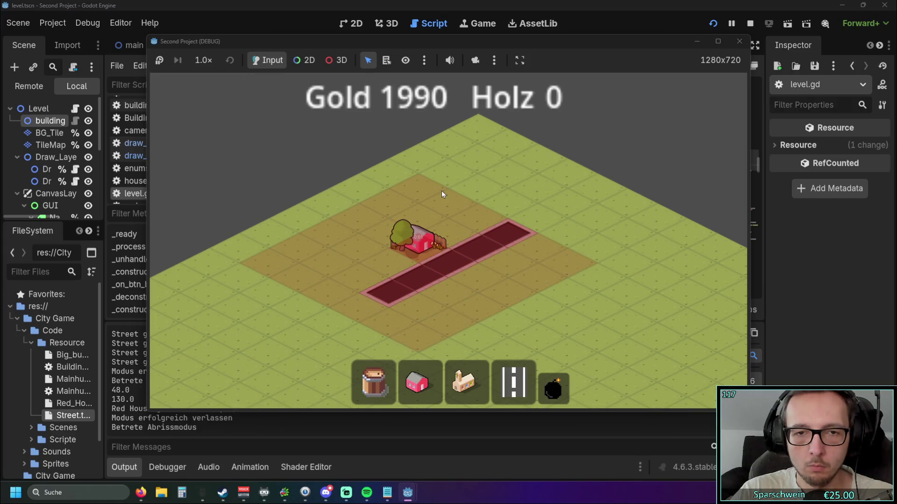
Close the game, quote Street as a string on line 141, and rerun the project
left_click(740, 41)
left_click(664, 204)
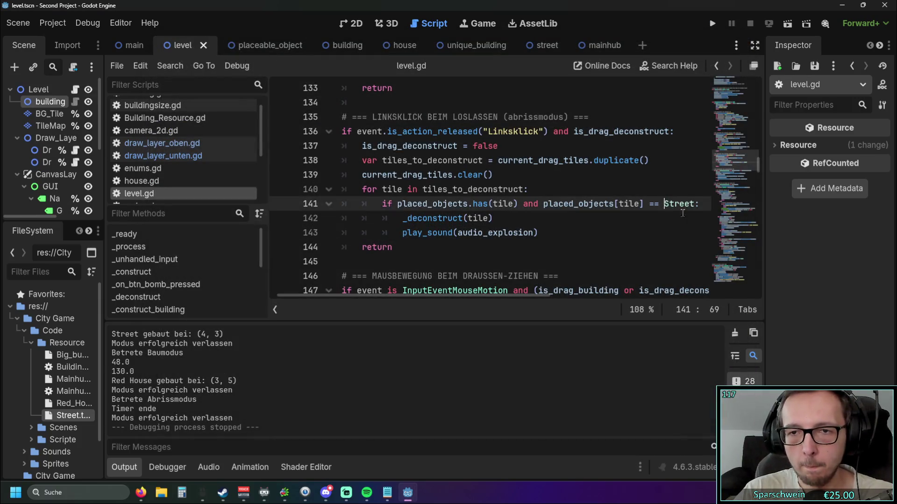
type("\"")
key("BackSpace")
type(":")
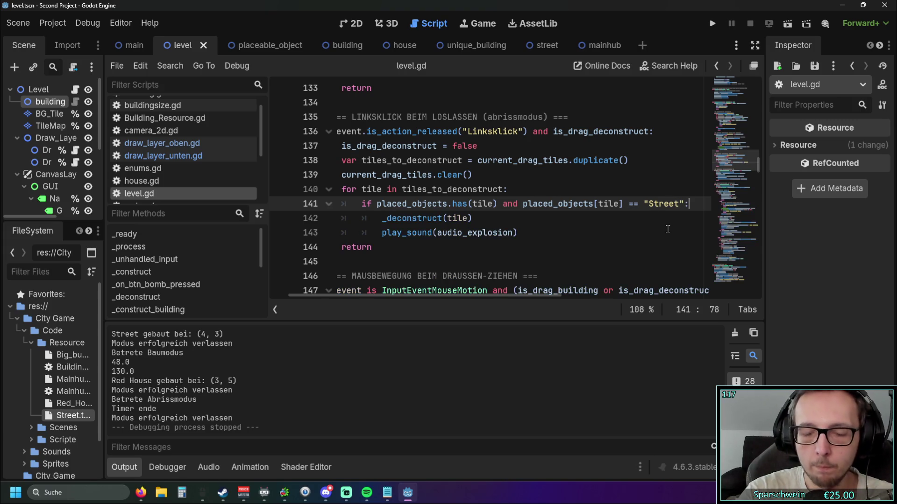
left_click(712, 24)
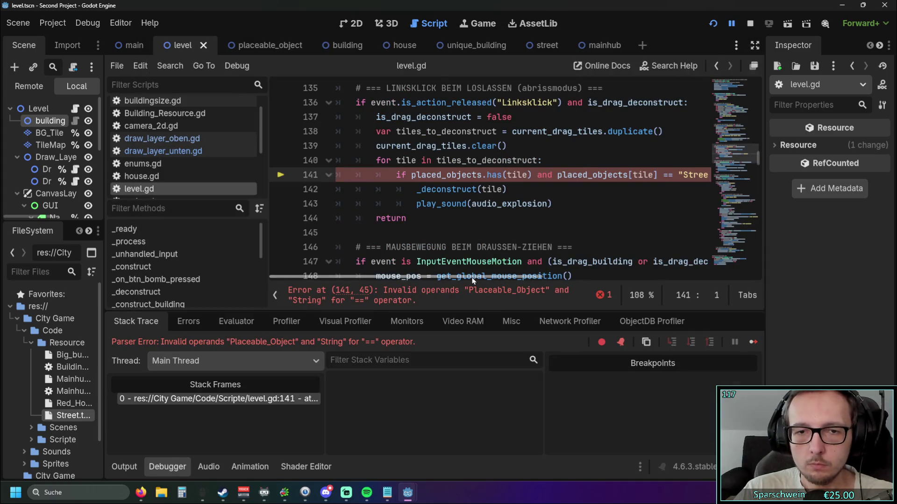
Correct the == comparison on line 141 and save level.gd
left_click_drag(496, 277, 473, 275)
left_click(667, 175)
key("BackSpace")
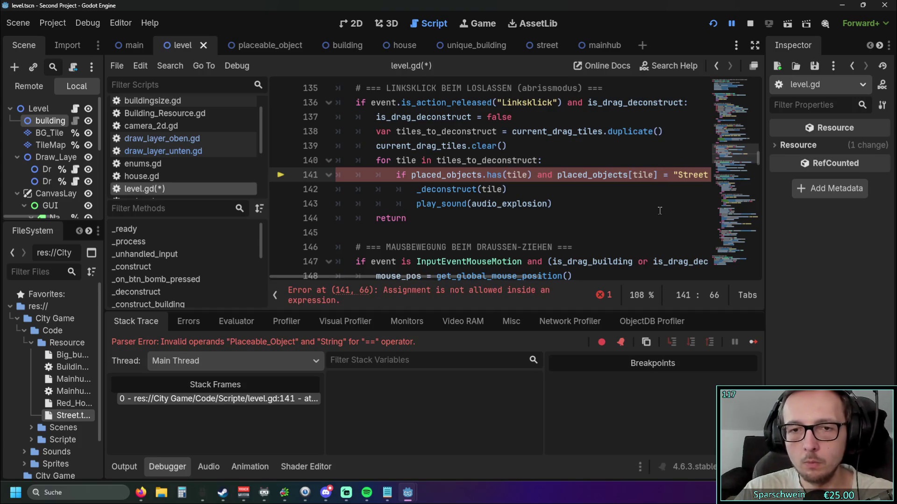
type("=")
left_click(654, 212)
key("ctrl+s")
scroll(647, 171, "right", 3)
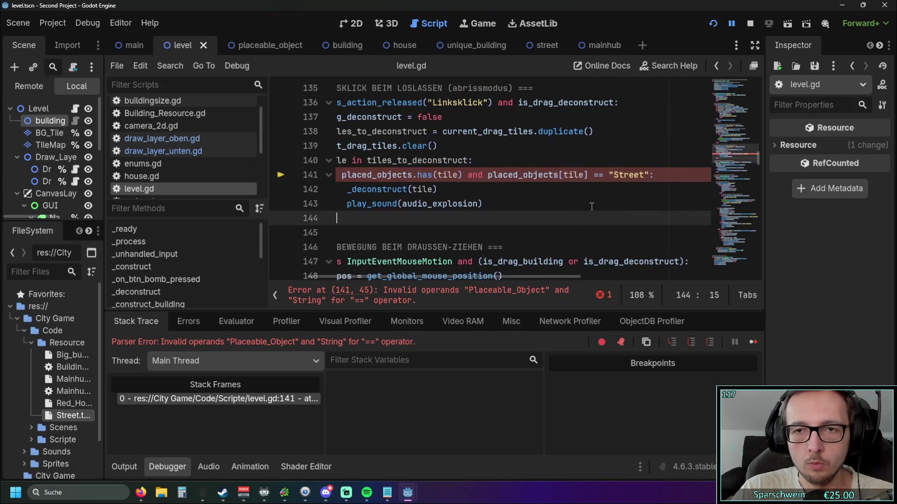
Remove the quotes so line 141 compares placed_objects[tile] to Street unquoted
left_click(648, 175)
key("BackSpace")
left_click(612, 175)
key("BackSpace")
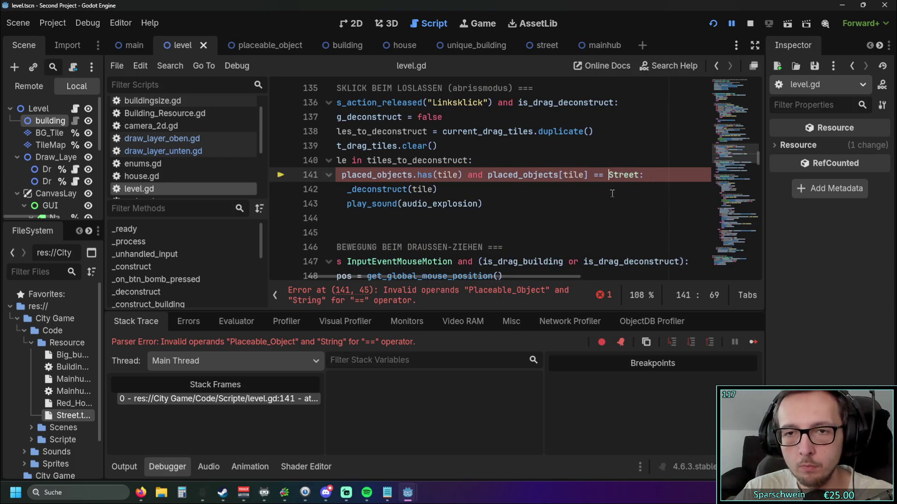
left_click(589, 203)
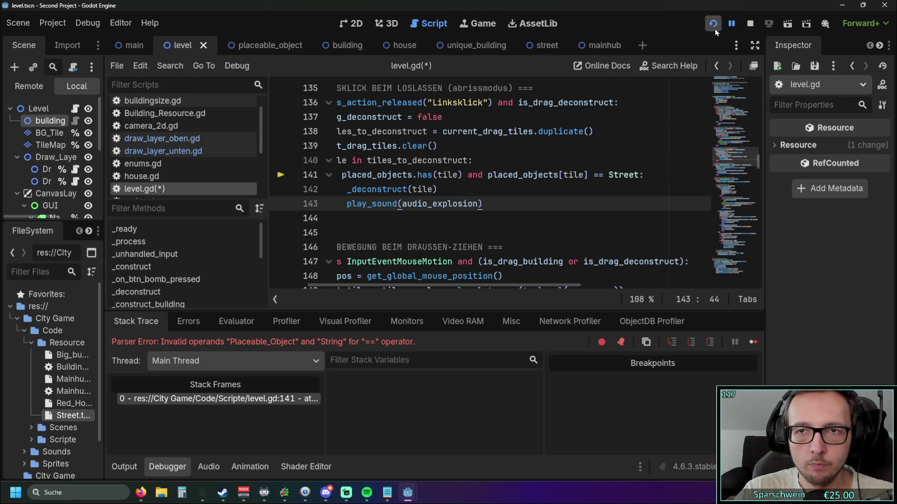
Rerun the game, lay a four-tile street, try demolishing it, then stop the game
left_click(714, 27)
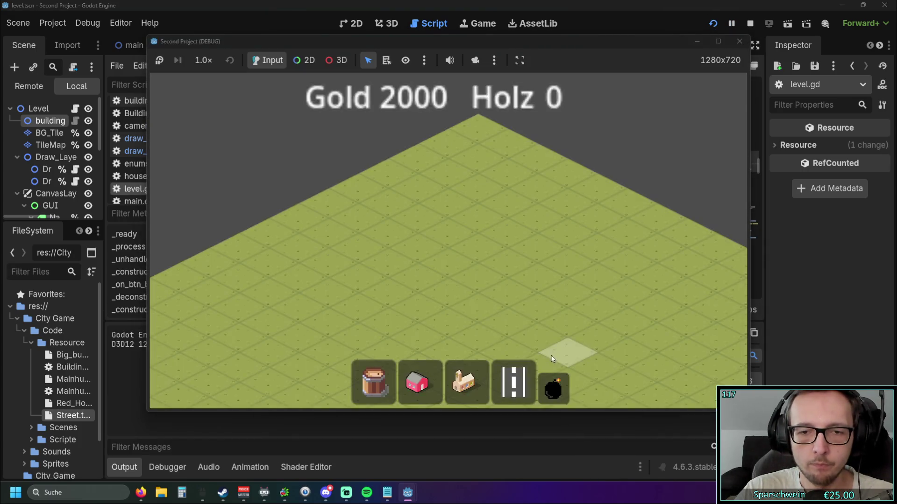
left_click(516, 366)
left_click_drag(406, 280, 518, 229)
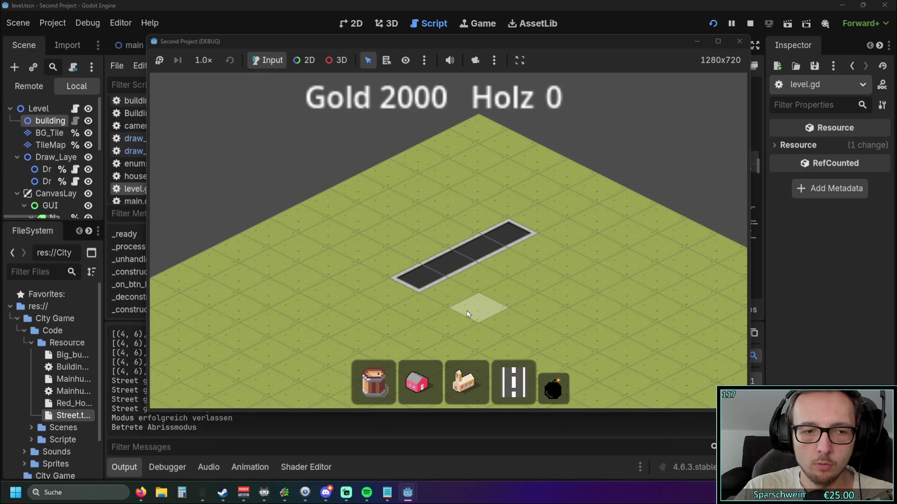
left_click_drag(447, 312, 470, 204)
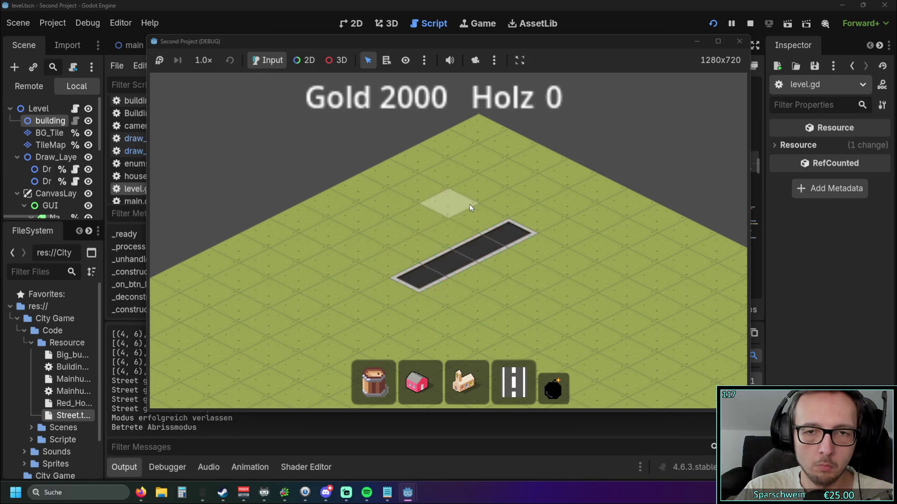
left_click(739, 41)
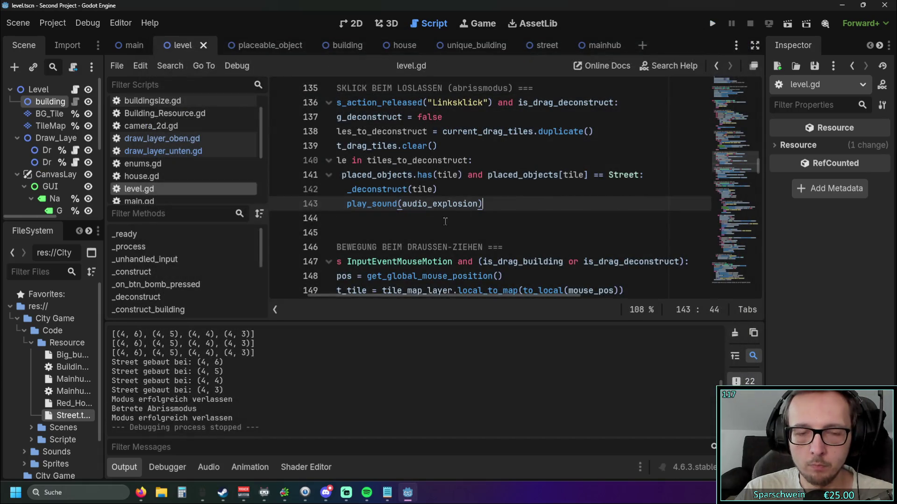
Select the Street comparison on line 141 to review it
mouse_move(430, 295)
left_mouse_down()
mouse_move(397, 298)
mouse_move(429, 299)
left_mouse_up()
mouse_move(490, 175)
left_mouse_down()
mouse_move(636, 174)
mouse_move(625, 171)
left_mouse_up()
key("Down")
key("Down")
key("Down")
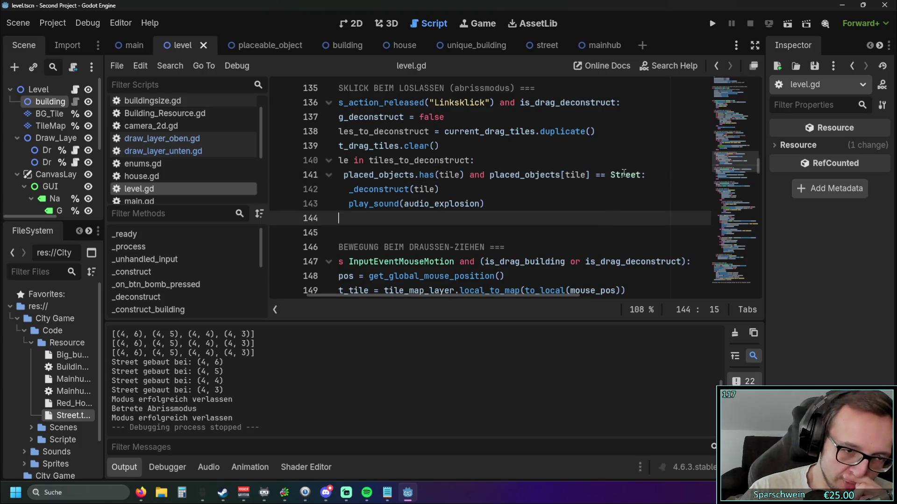
mouse_move(624, 173)
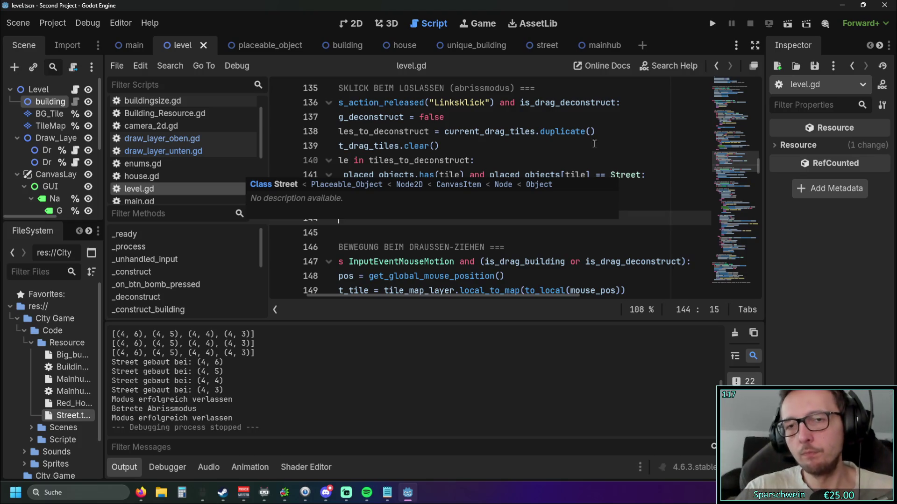
left_click(540, 157)
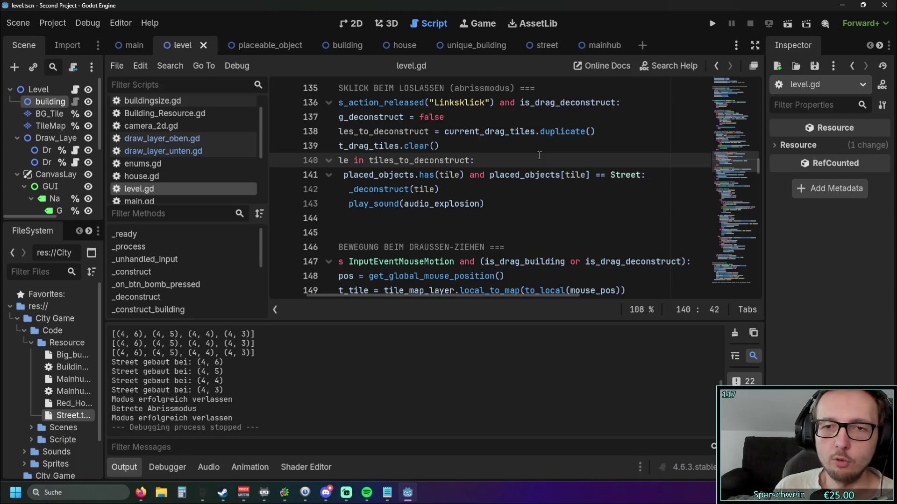
left_click_drag(490, 174, 589, 174)
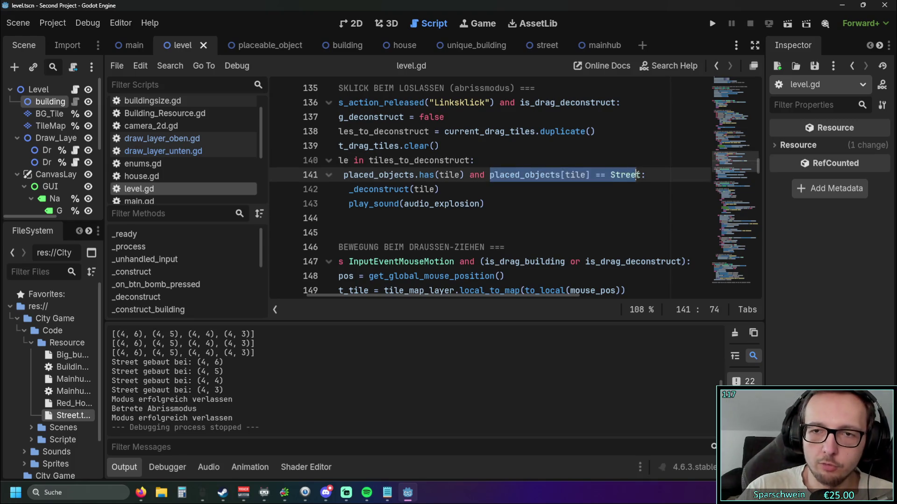
left_click(634, 208)
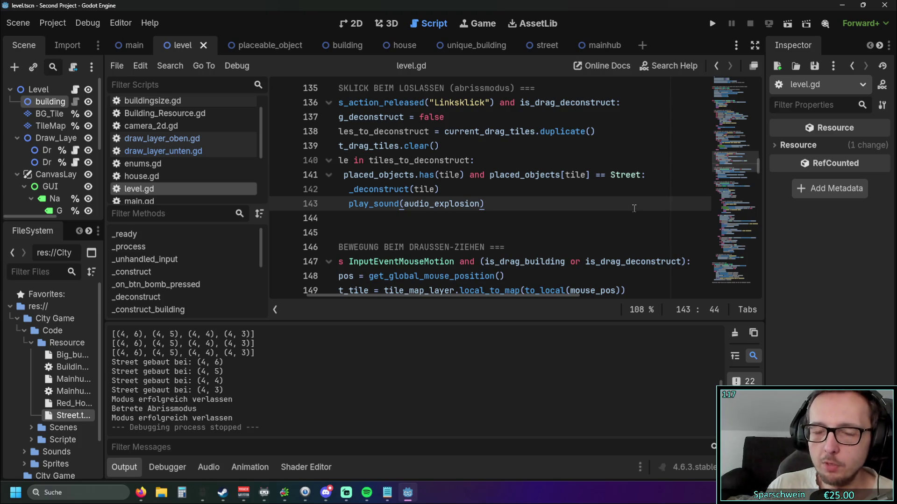
left_click(615, 174)
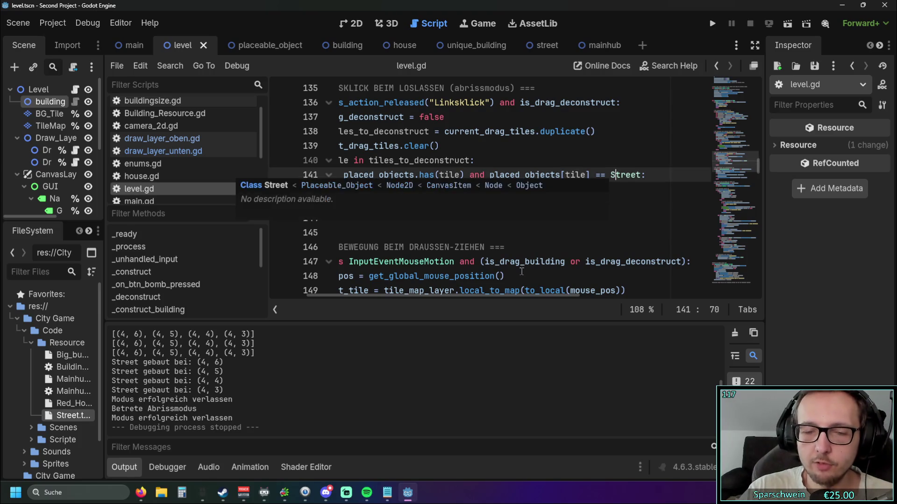
mouse_move(486, 295)
left_mouse_down()
mouse_move(417, 295)
mouse_move(478, 295)
mouse_move(468, 295)
left_mouse_up()
left_click_drag(375, 175, 495, 177)
left_click(504, 191)
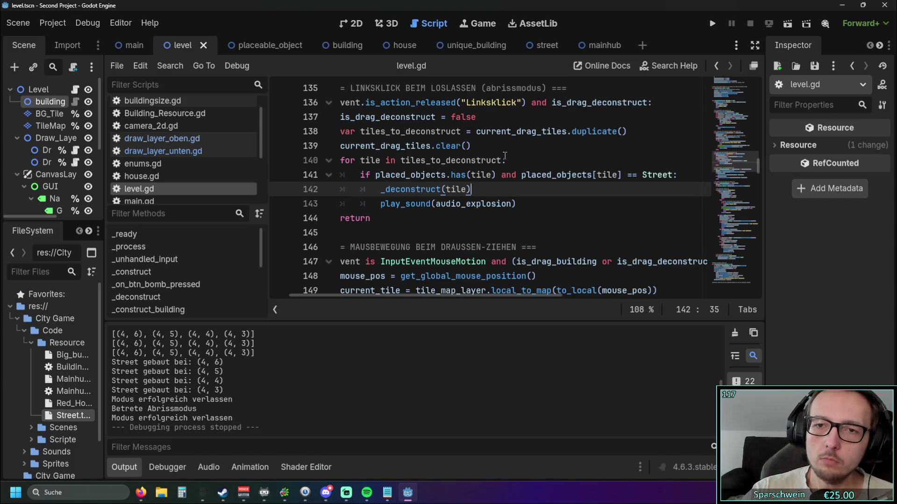
left_click(630, 175)
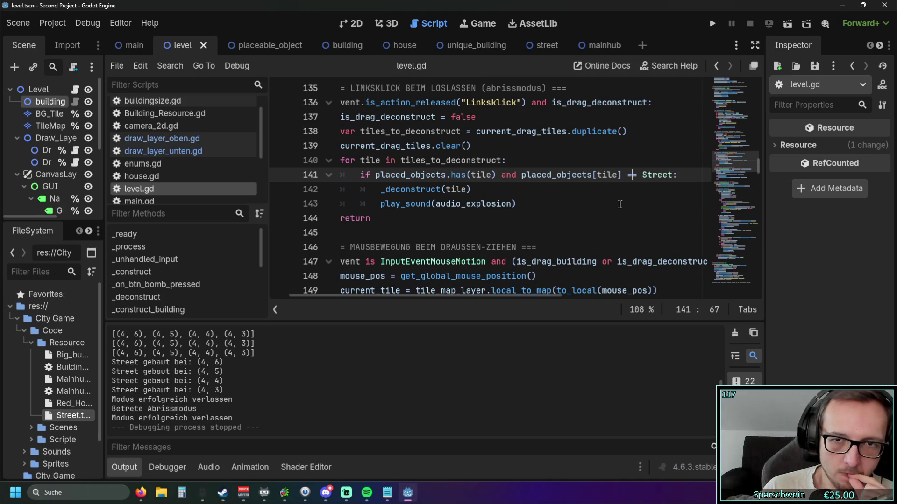
left_click(644, 174)
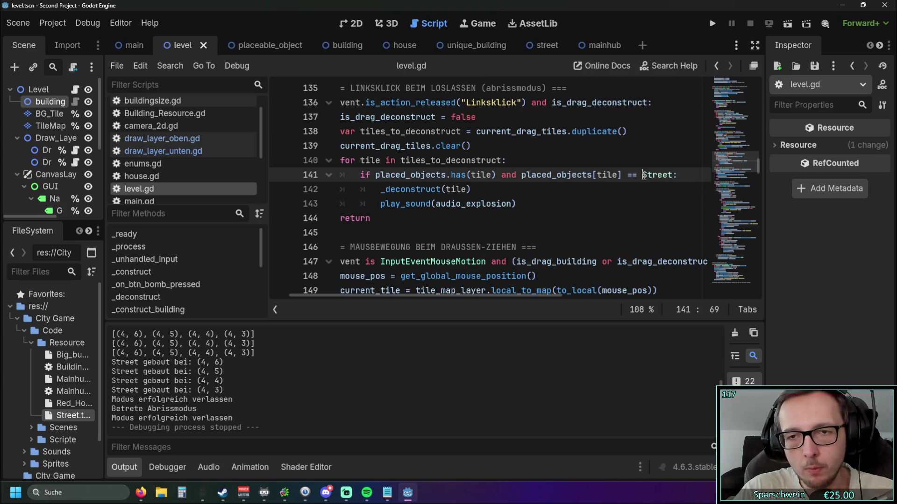
Rewrite line 141 to compare placed_objects[tile] against tile.name("Street") and run with F5
type("tile.name")
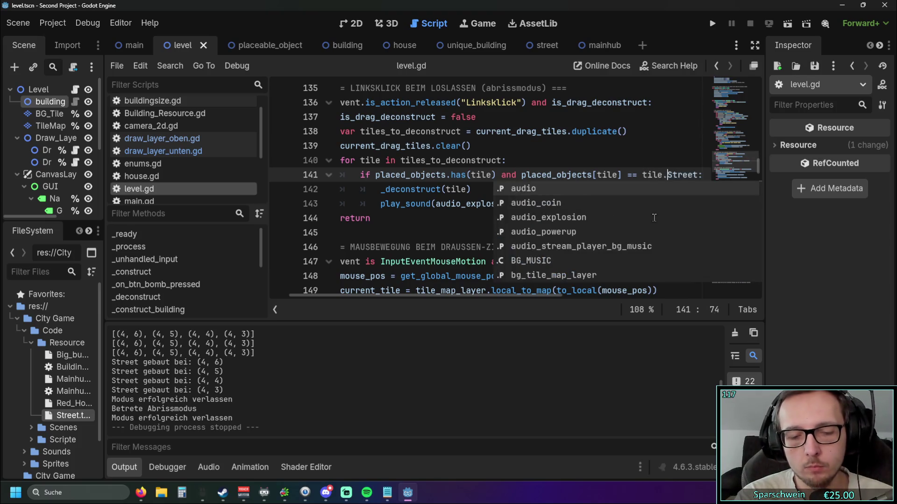
key("Escape")
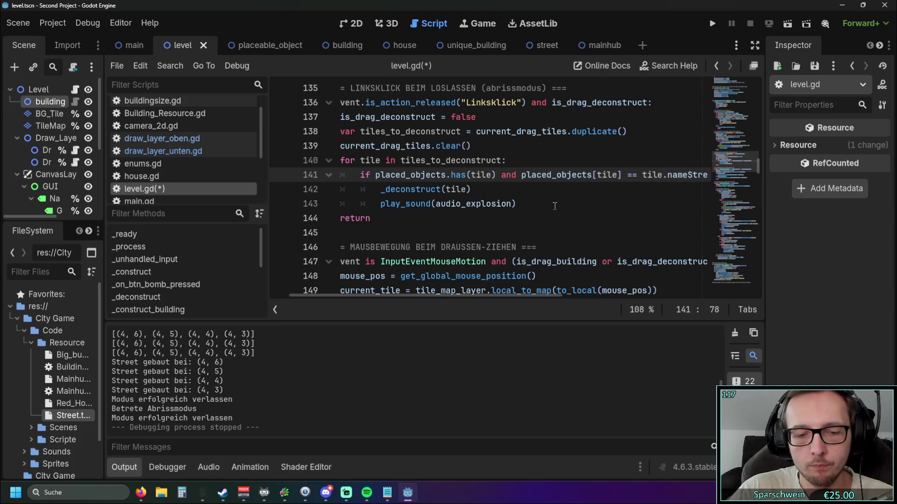
type("(\"")
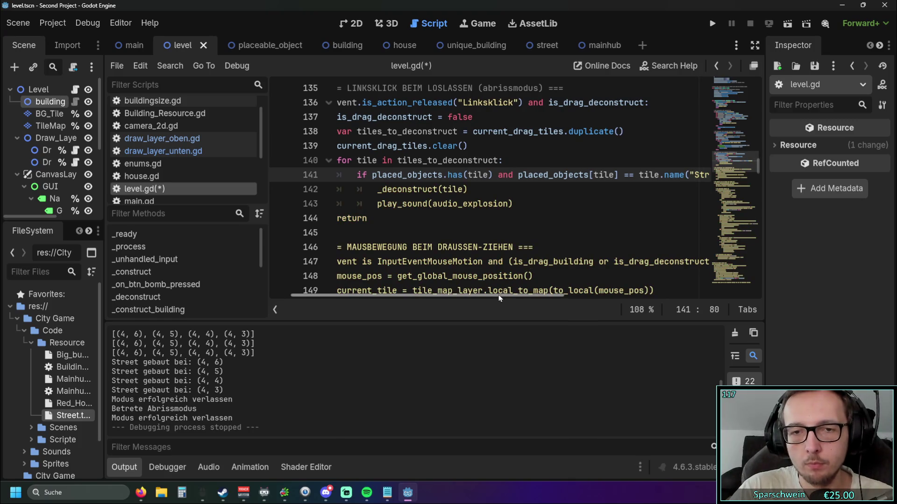
scroll(645, 283, "right", 5)
left_click(464, 175)
type("\"")
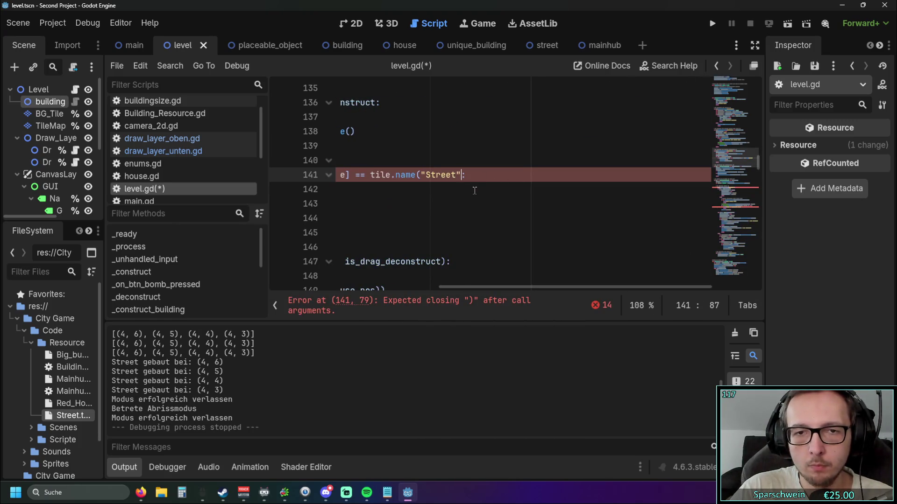
type(")")
left_click(476, 204)
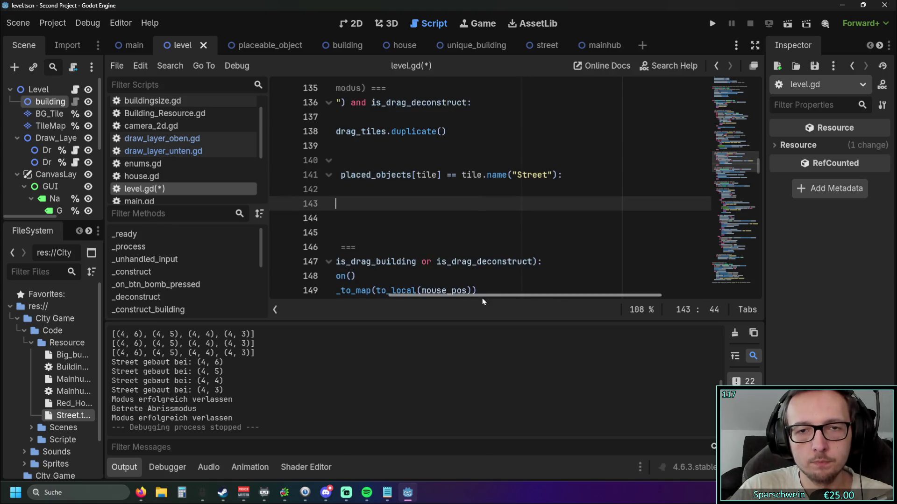
mouse_move(482, 295)
left_mouse_down()
mouse_move(380, 290)
mouse_move(408, 293)
left_mouse_up()
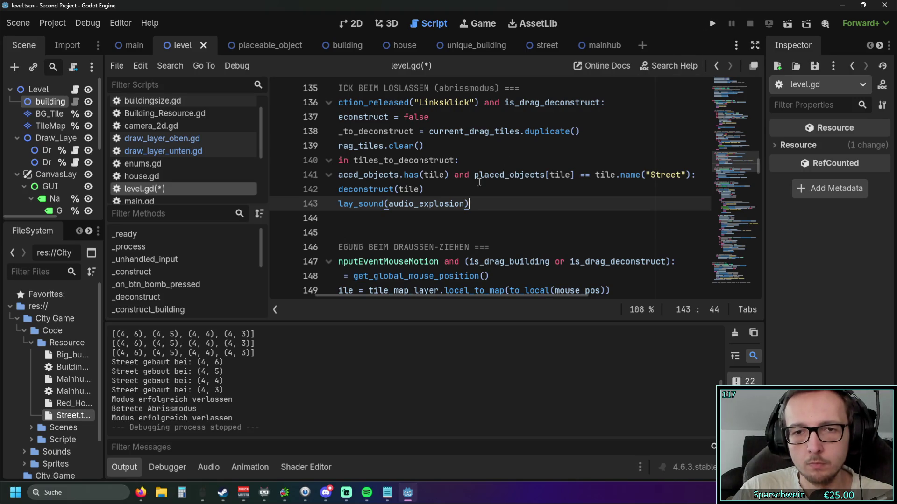
mouse_move(476, 177)
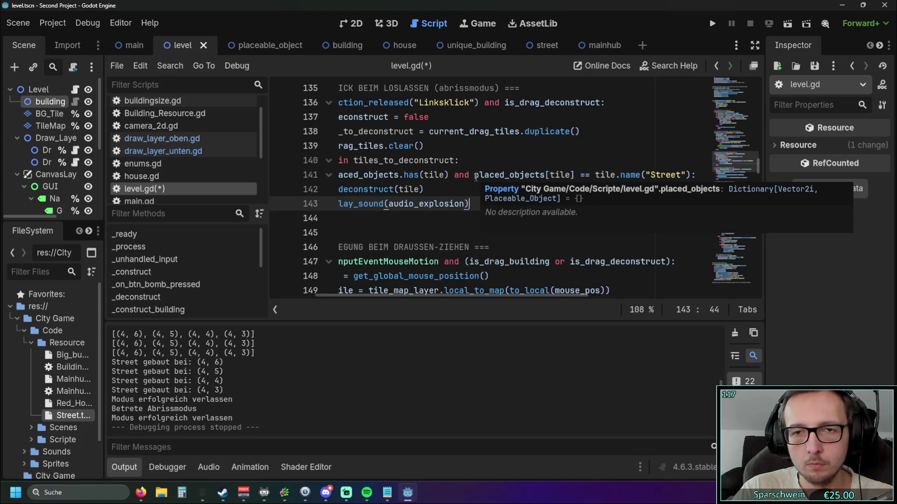
key("F5")
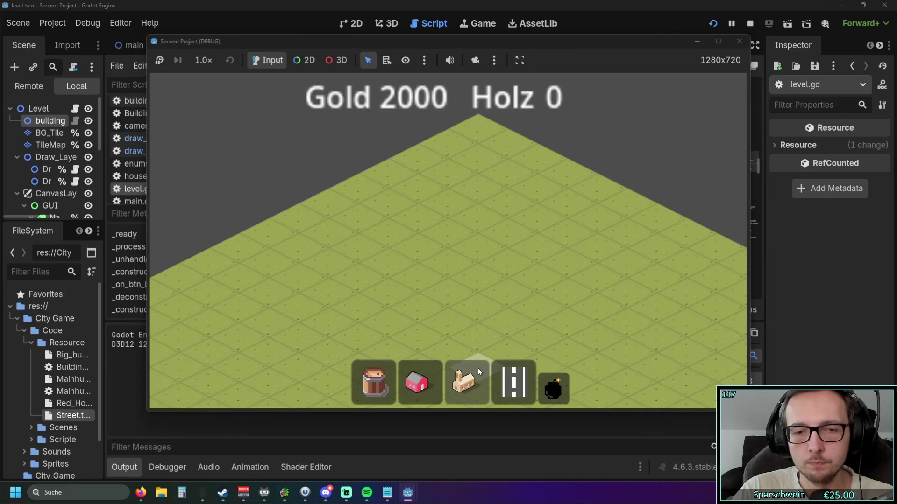
Lay a row of street tiles in the game, then demolish one tile with the bomb
left_click_drag(443, 276, 513, 236)
left_click(553, 389)
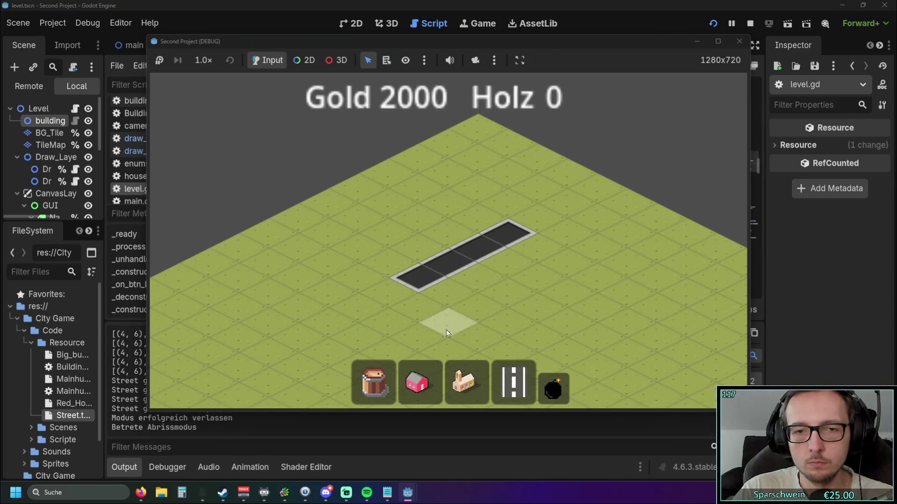
left_click(447, 329)
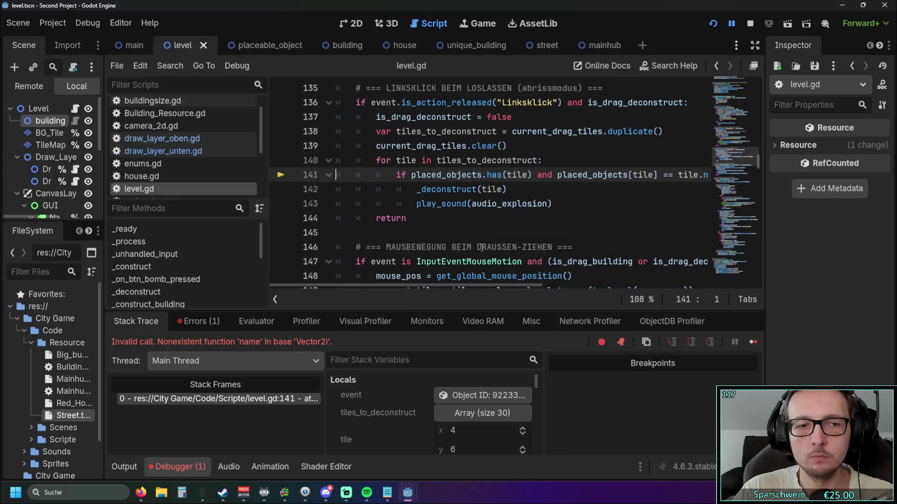
Inspect the tile and placed_objects values at the line 141 error in the debugger
mouse_move(448, 284)
left_mouse_down()
mouse_move(556, 284)
mouse_move(484, 278)
left_mouse_up()
scroll(484, 278, "right", 4)
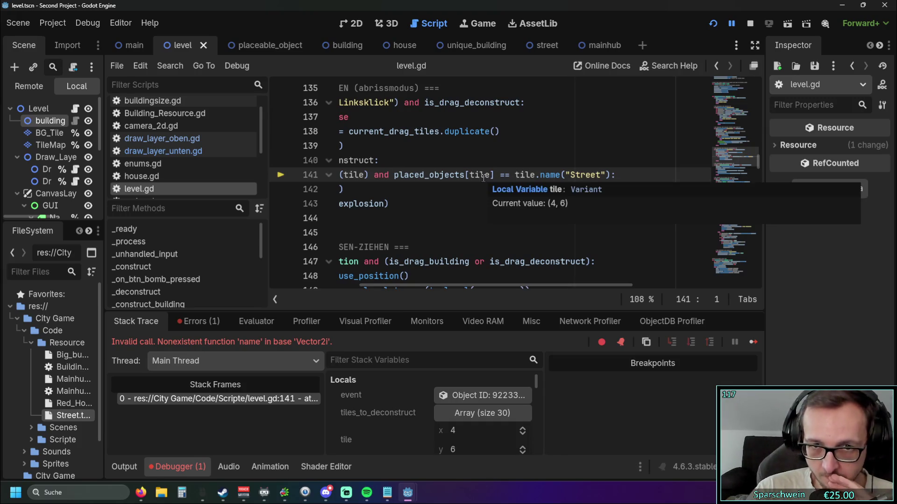
mouse_move(438, 177)
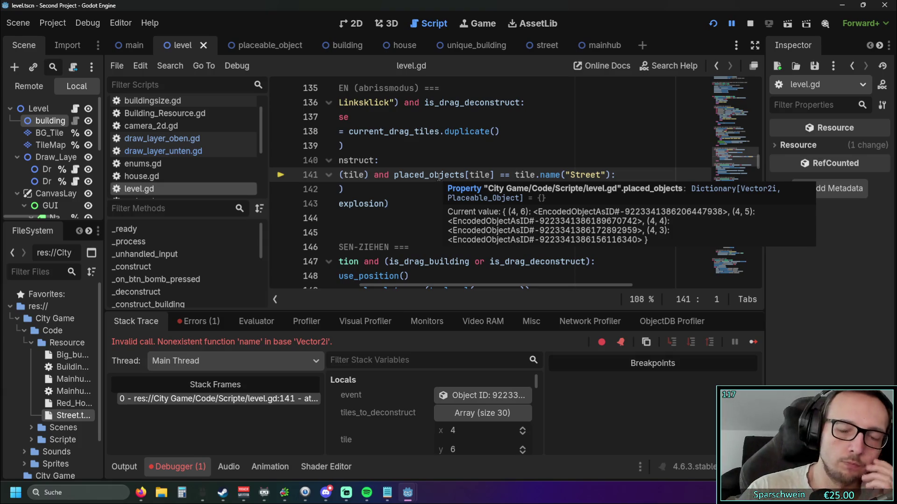
left_click_drag(515, 175, 535, 175)
type("object")
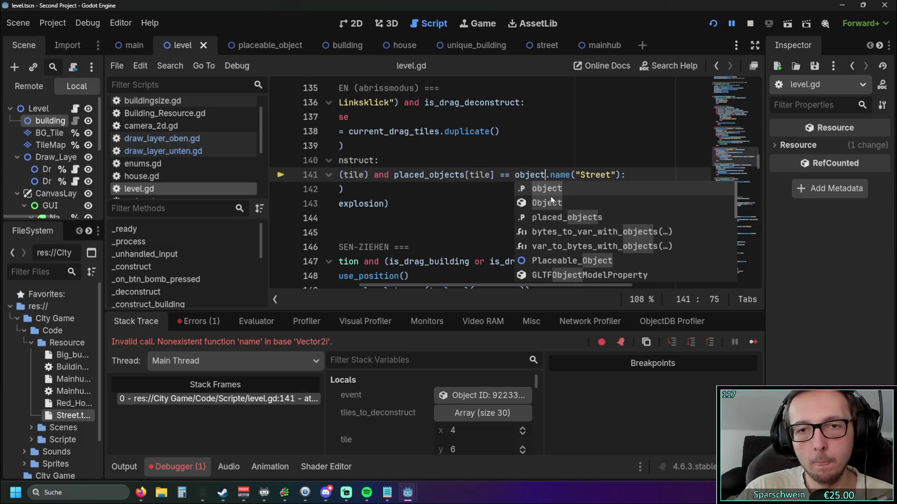
left_click(474, 217)
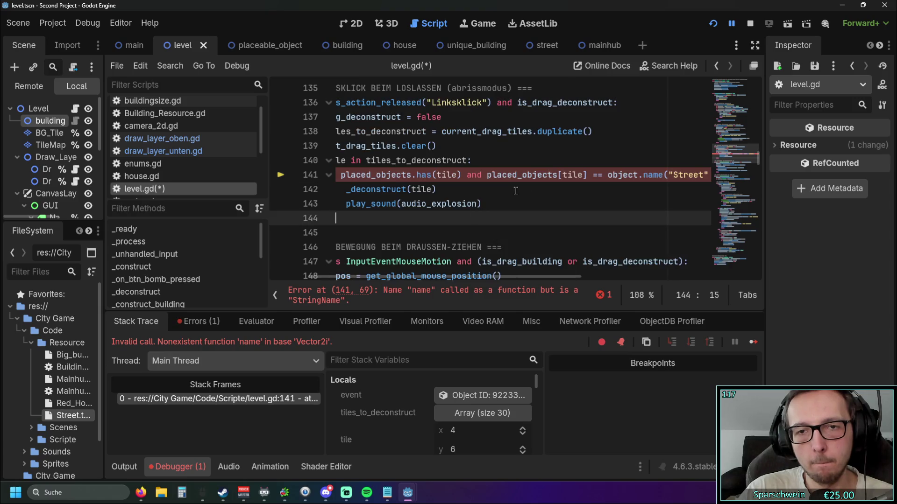
left_click(610, 175)
key("BackSpace")
type("O")
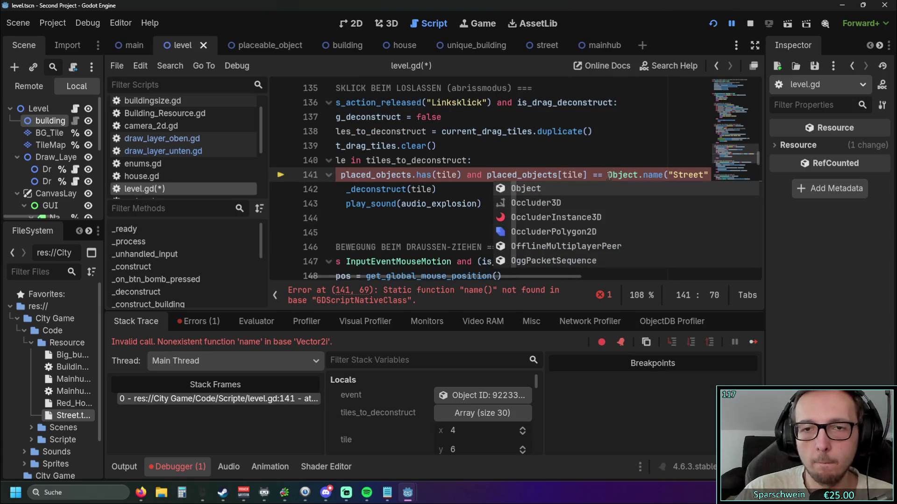
left_click(634, 175)
double_click(633, 175)
key("BackSpace")
left_click_drag(633, 175, 607, 175)
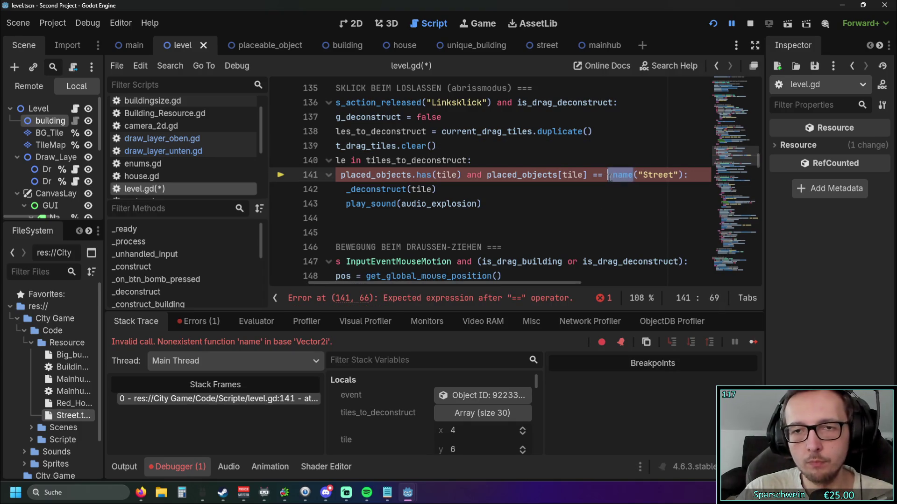
key("Right")
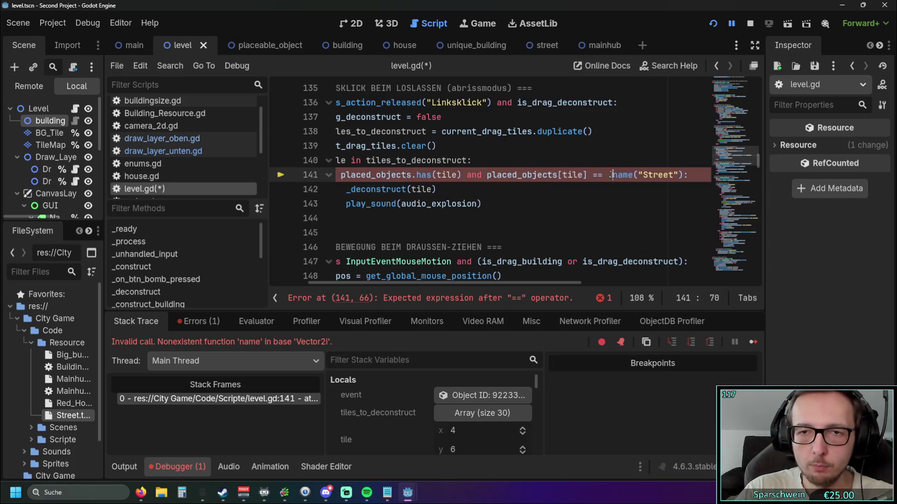
left_click_drag(513, 283, 560, 283)
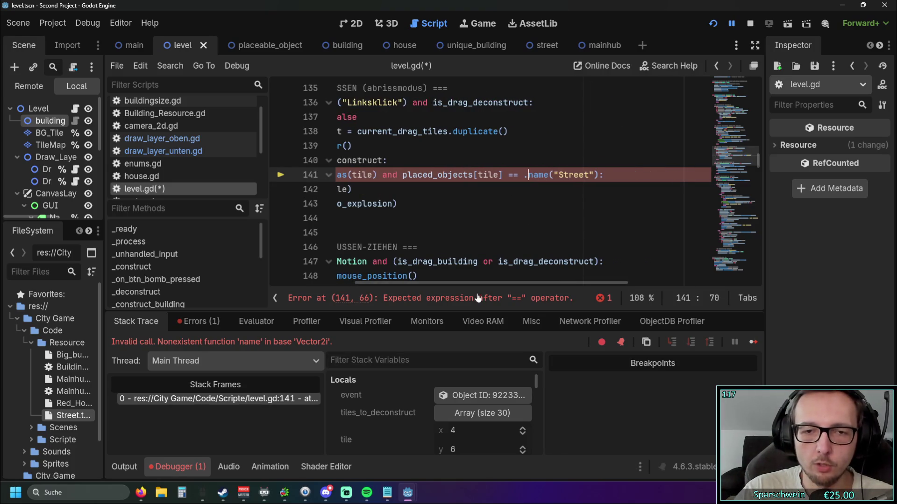
left_click(524, 177)
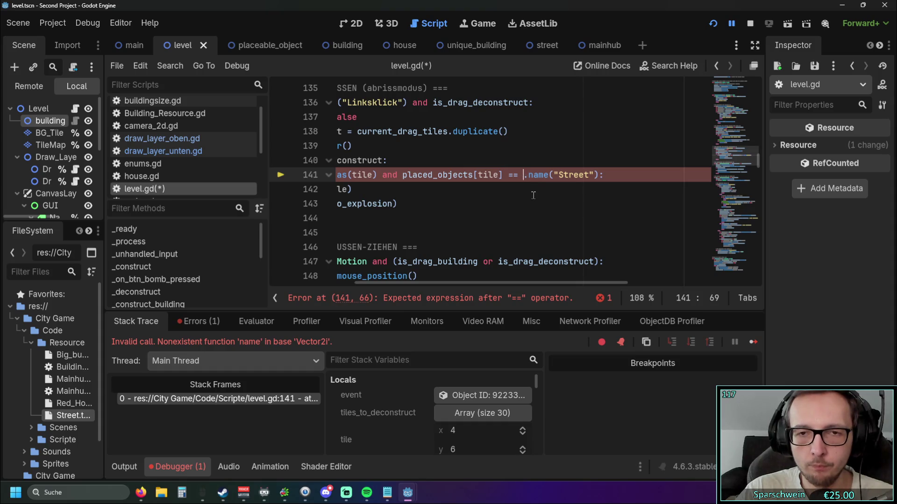
left_click_drag(599, 175, 382, 176)
Comment out the Street-name comparison in the deconstruct condition with #
key("BackSpace")
key("BackSpace")
left_click_drag(403, 284, 306, 286)
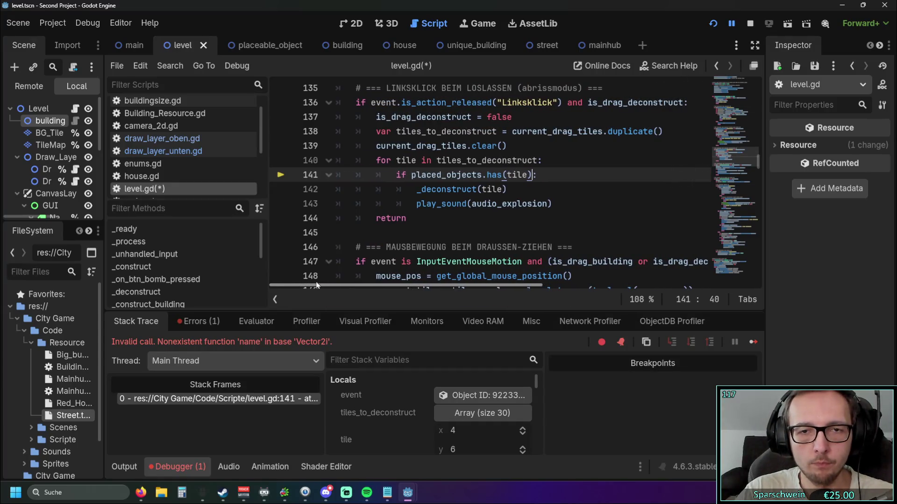
key("ctrl+z")
key("Left")
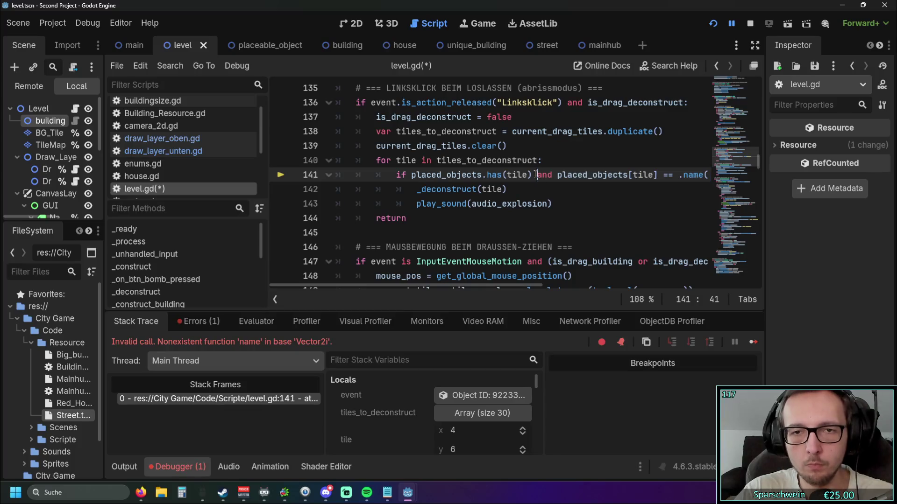
type("#")
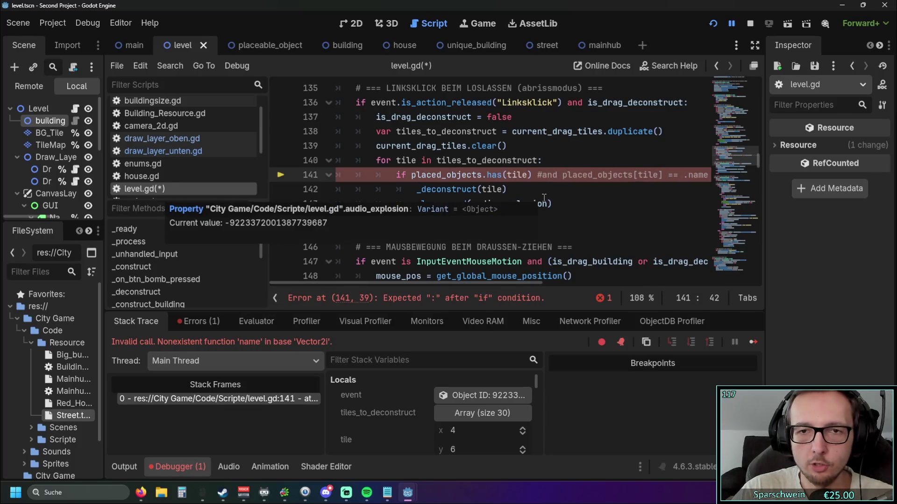
Add an indented '#print' line inside the if block below the condition
left_click(543, 197)
left_click_drag(448, 282, 538, 276)
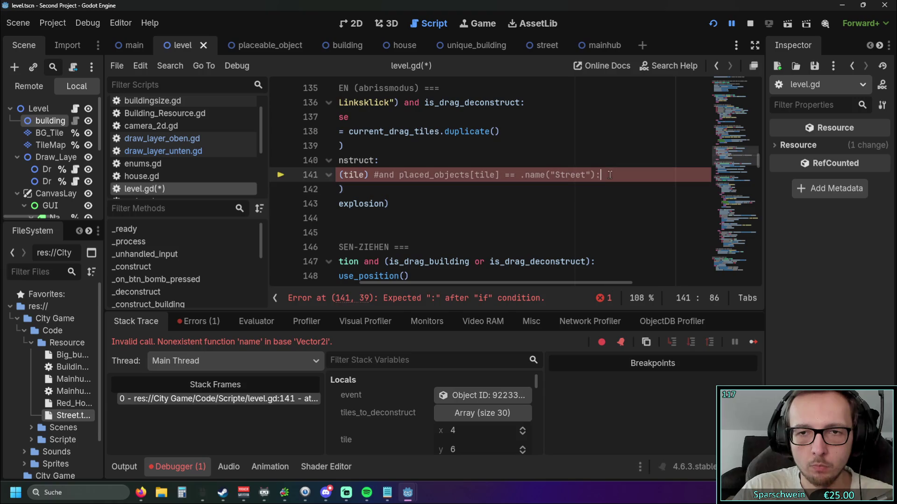
key("ctrl+shift+Return")
left_click_drag(430, 283, 397, 282)
key("Tab")
type("#print")
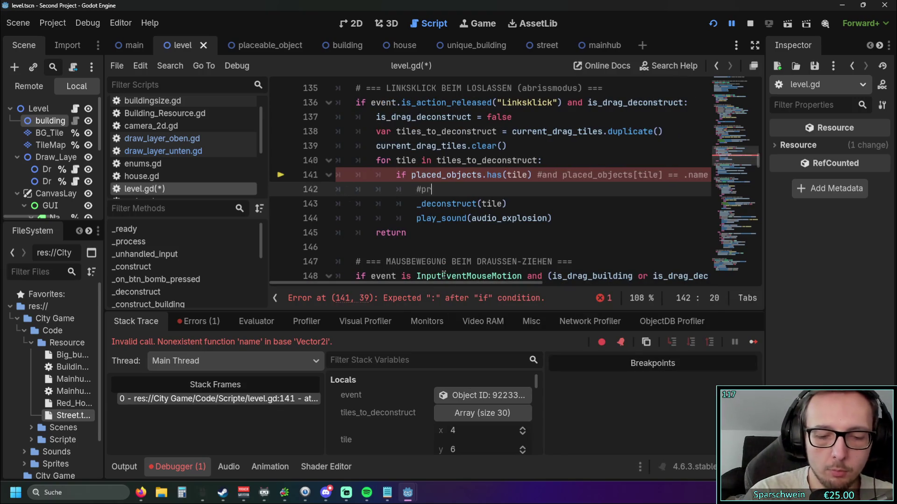
Uncomment the print line and add a quote mark after print
key("Down")
key("Down")
key("Down")
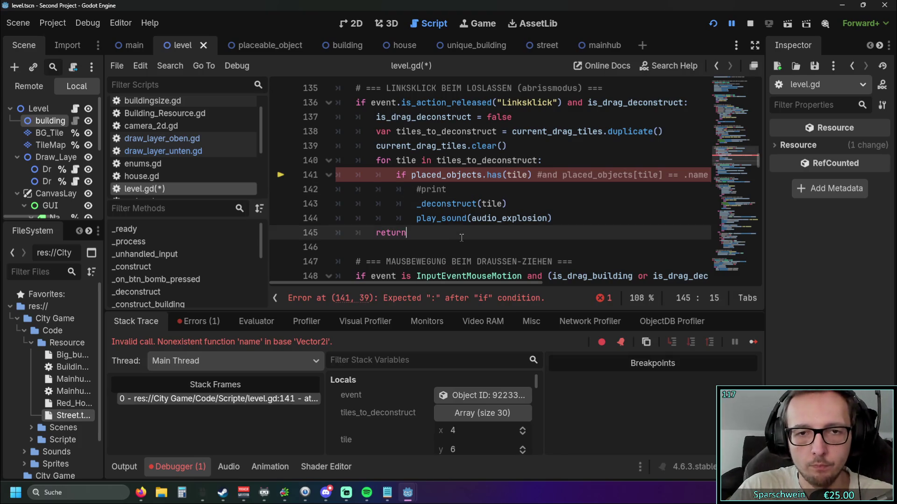
scroll(480, 175, "down", 6)
scroll(480, 176, "down", 6)
scroll(492, 168, "up", 6)
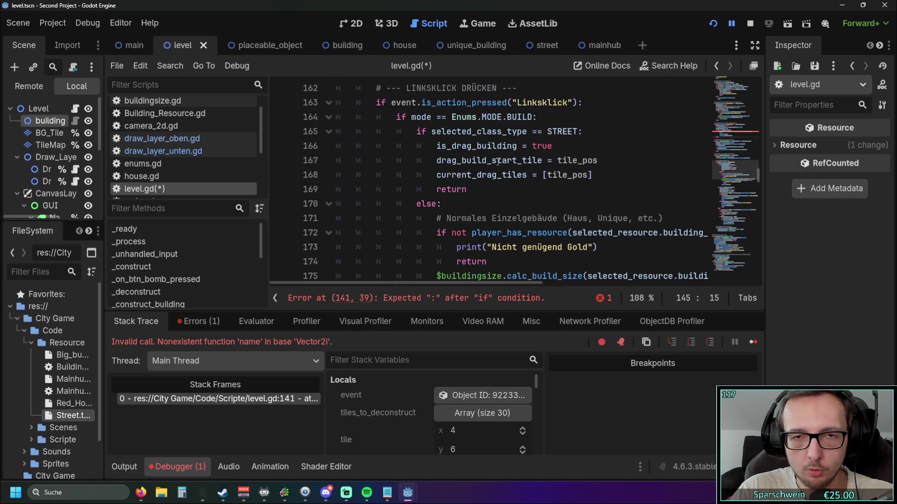
scroll(498, 166, "up", 6)
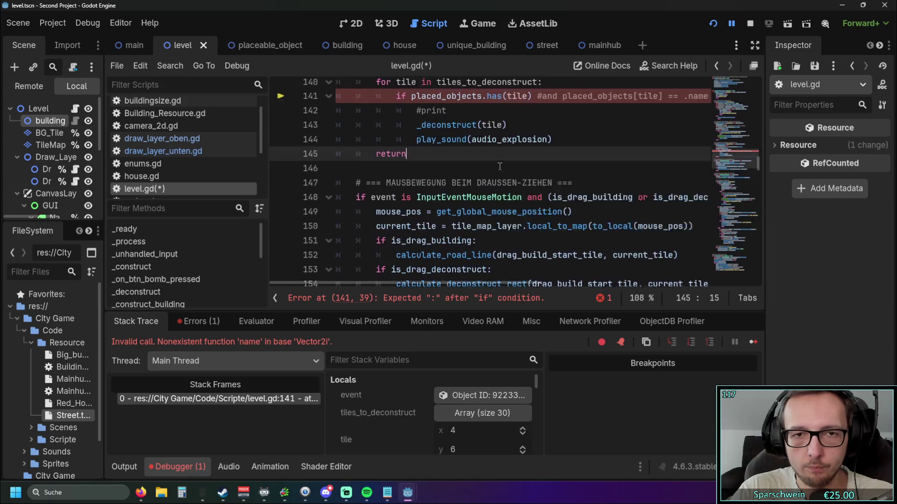
left_click(419, 189)
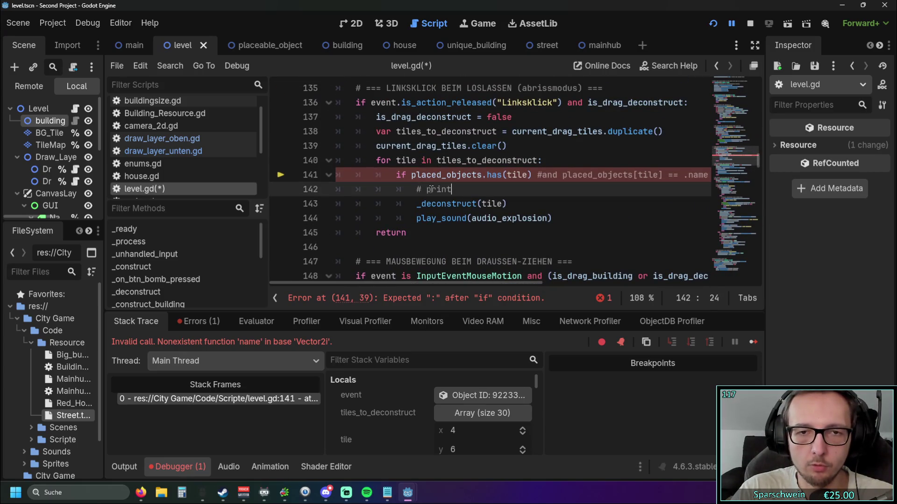
key("BackSpace")
key("BackSpace")
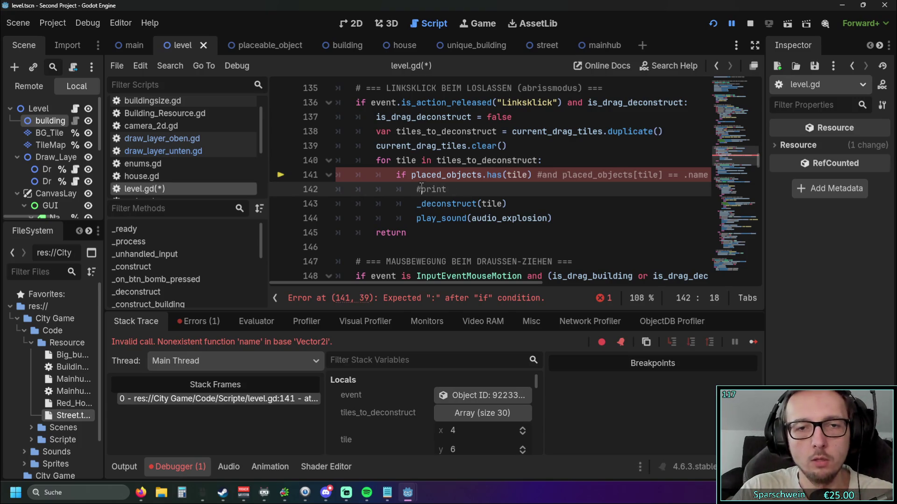
type("(")
left_click(454, 193)
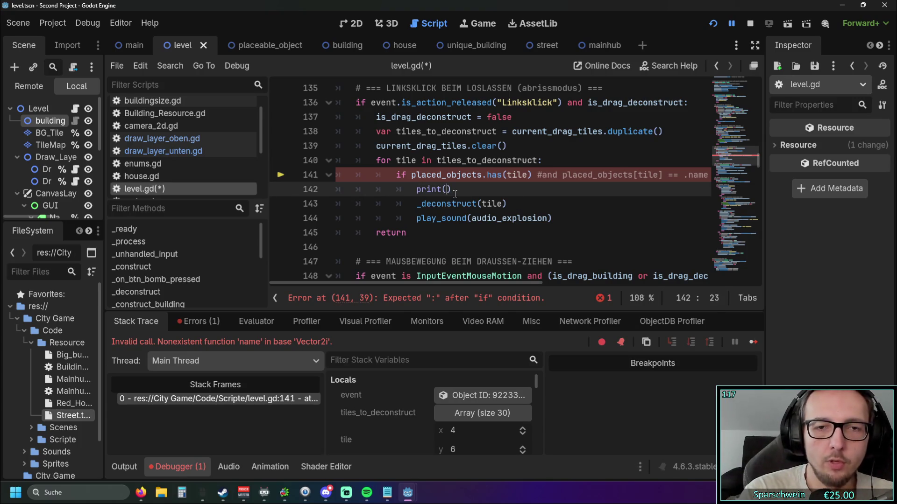
type("\"")
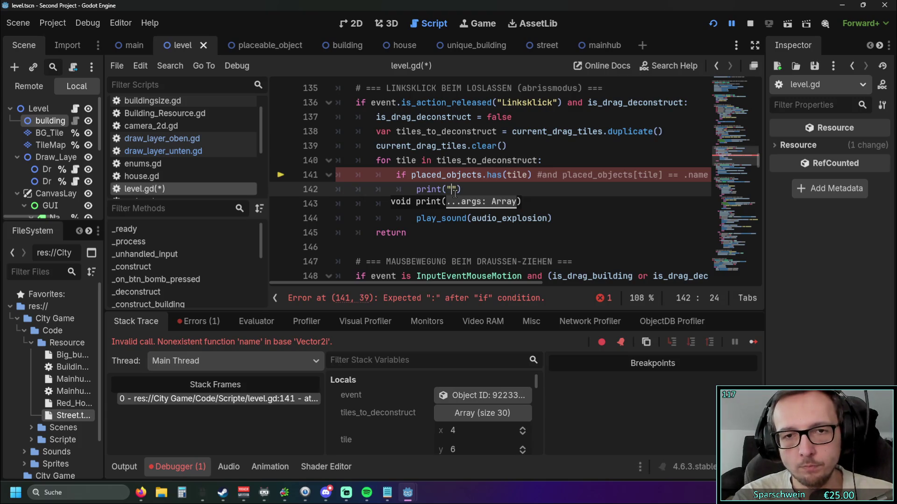
Paste placed_objects[tile] from line 141 into the print call, then launch the game
left_click(466, 176)
mouse_move(423, 284)
left_mouse_down()
mouse_move(453, 282)
mouse_move(443, 281)
left_mouse_up()
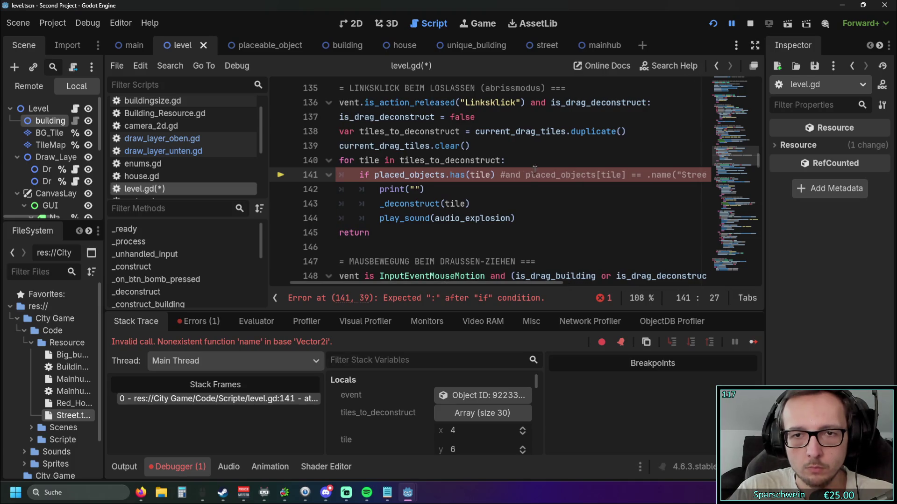
left_click_drag(525, 175, 626, 175)
key("ctrl+c")
left_click(415, 189)
key("ctrl+v")
left_click(511, 218)
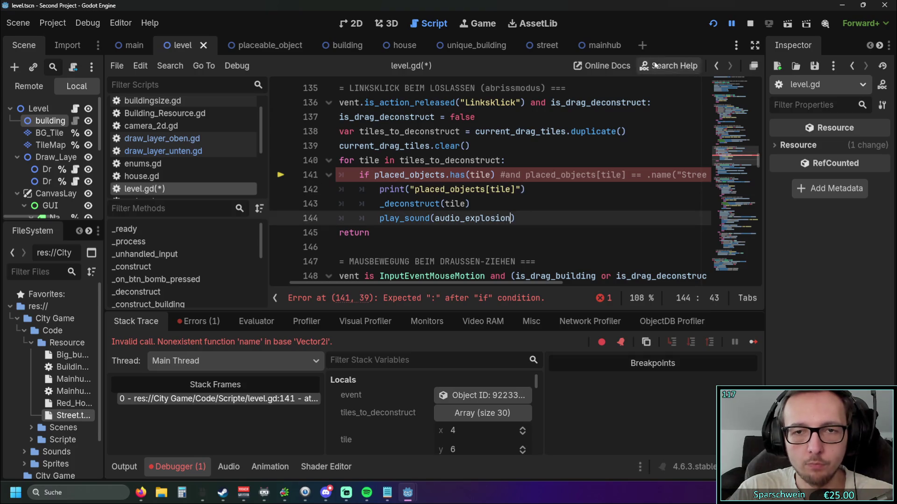
left_click(711, 29)
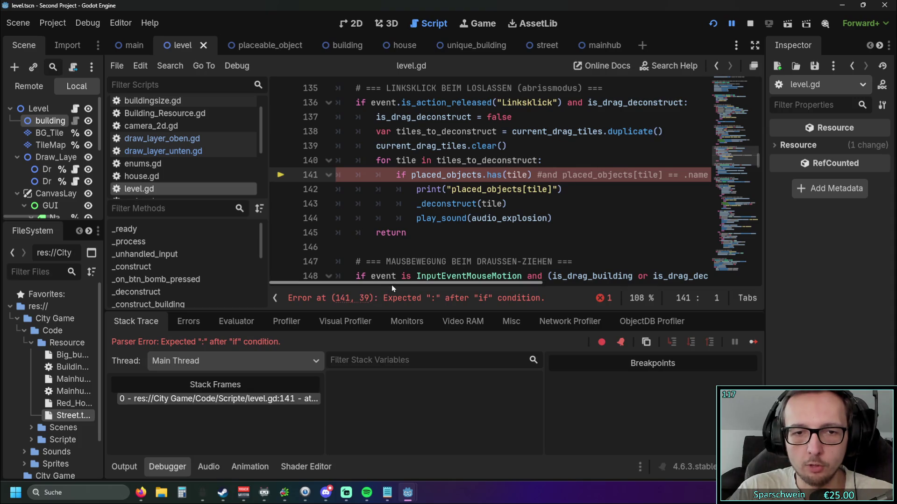
Replace the commented Street check with ':' so line 141 reads 'if placed_objects.has(tile):', then rerun
left_click_drag(392, 283, 475, 274)
left_click(546, 215)
left_click_drag(619, 175, 392, 176)
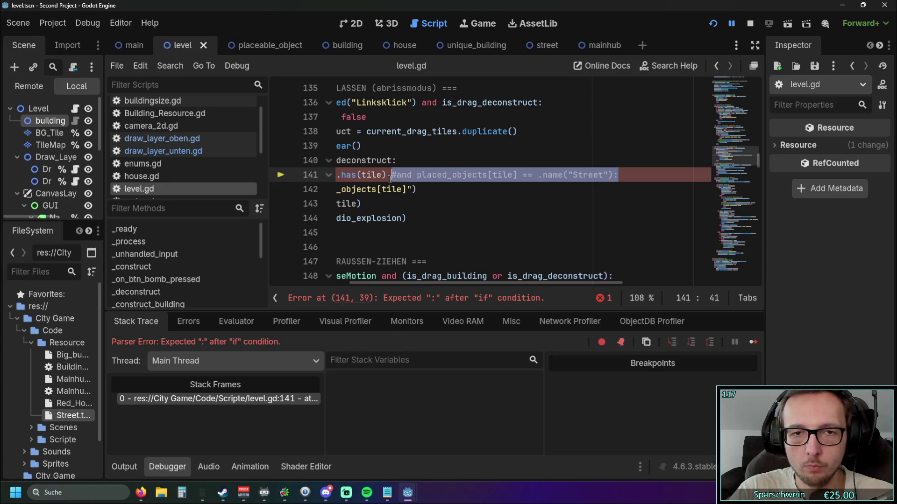
type(":")
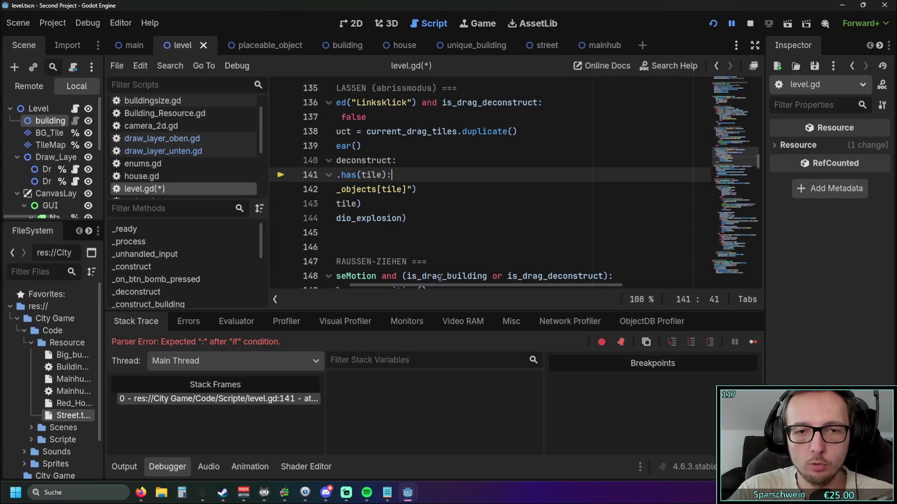
left_click_drag(440, 284, 369, 283)
left_click(485, 218)
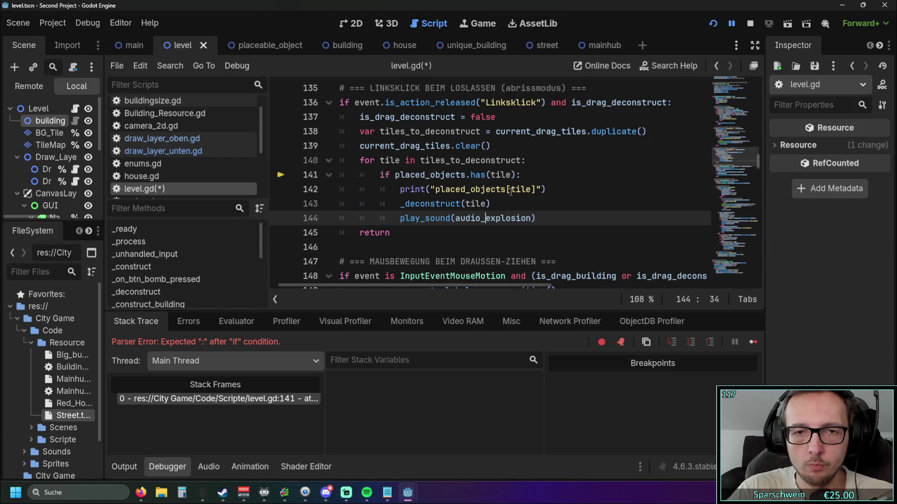
left_click(434, 189)
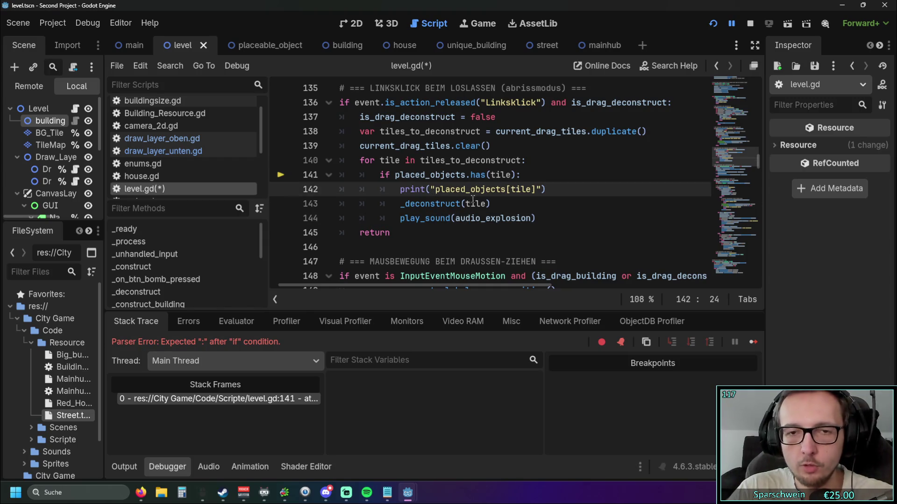
left_click(714, 24)
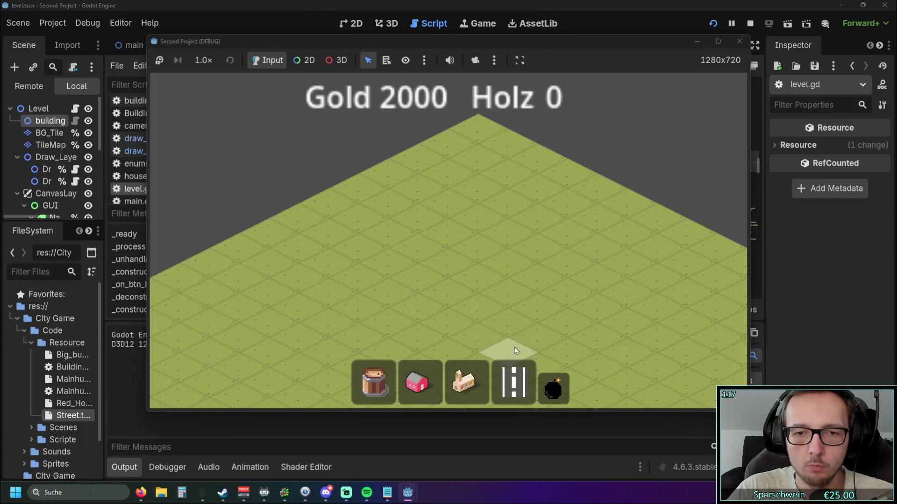
Lay a three-tile street and demolish it by dragging across it in demolish mode
left_click(514, 383)
left_click_drag(477, 285, 537, 247)
left_click(553, 387)
left_click_drag(500, 301, 512, 222)
Move the game window aside, then close it to stop debugging
left_click_drag(523, 41, 698, 46)
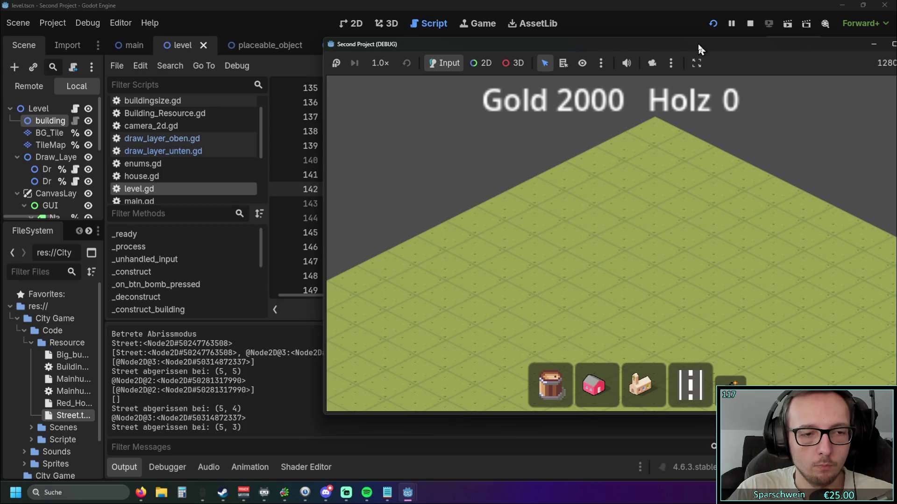
left_click_drag(696, 42, 635, 34)
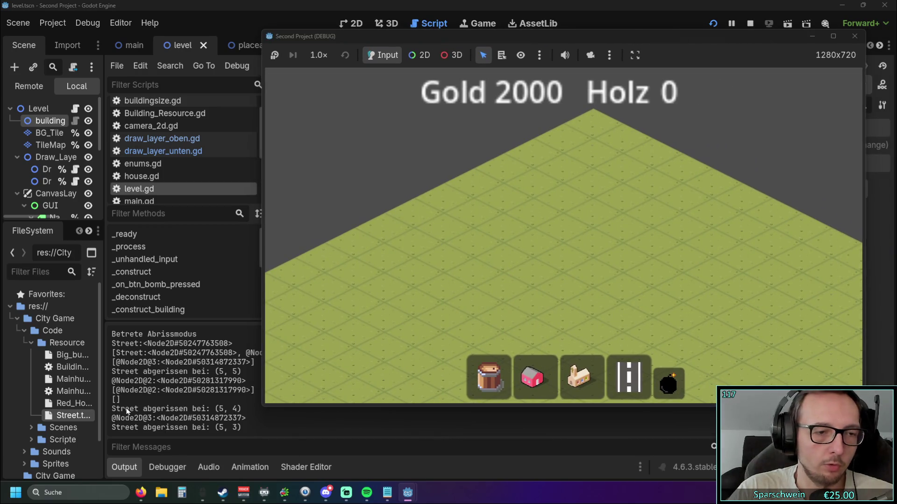
left_click(855, 36)
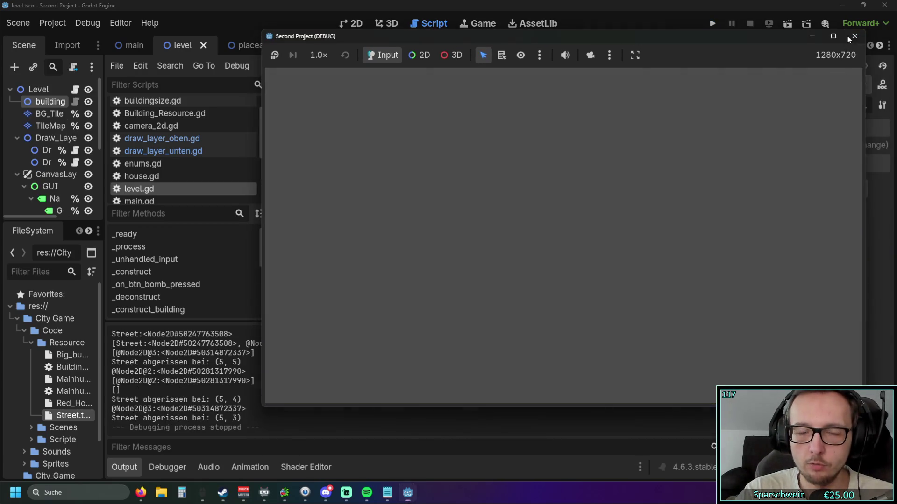
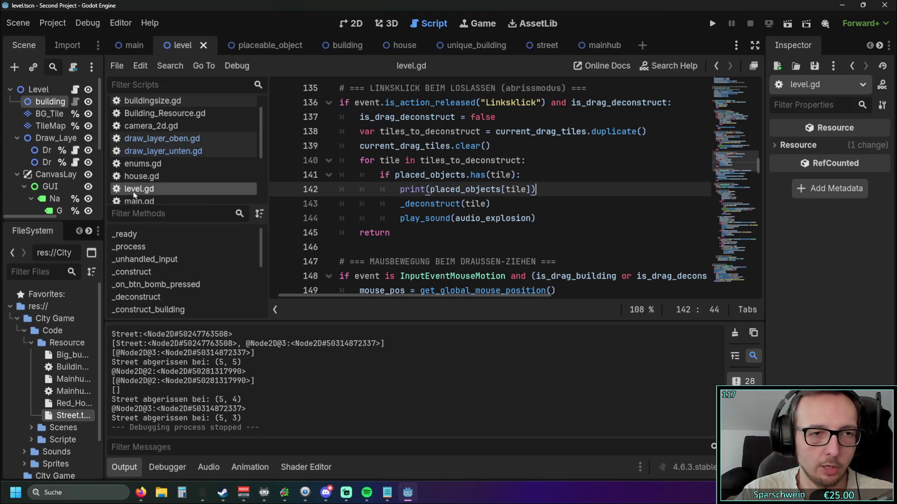
Inspect level.gd's drag-deconstruct loop and the object_name debug print
scroll(506, 217, "up", 2)
scroll(506, 217, "down", 2)
scroll(518, 218, "down", 10)
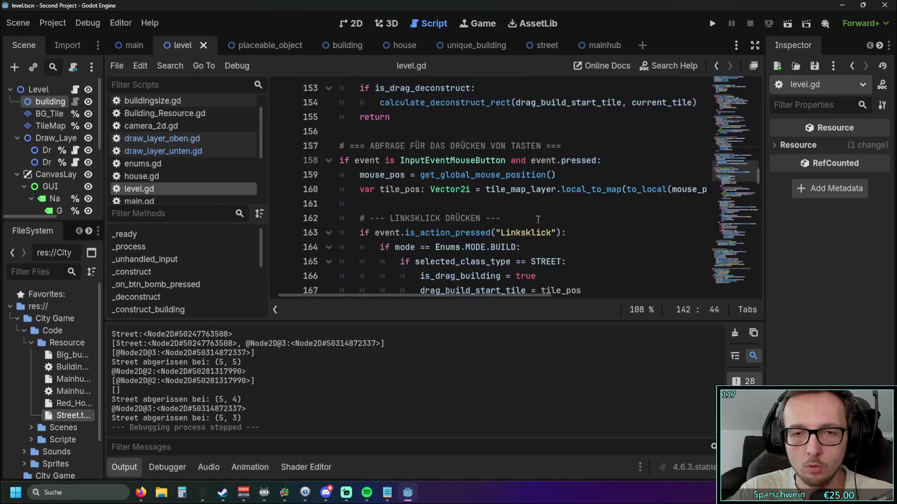
scroll(543, 252, "down", 5)
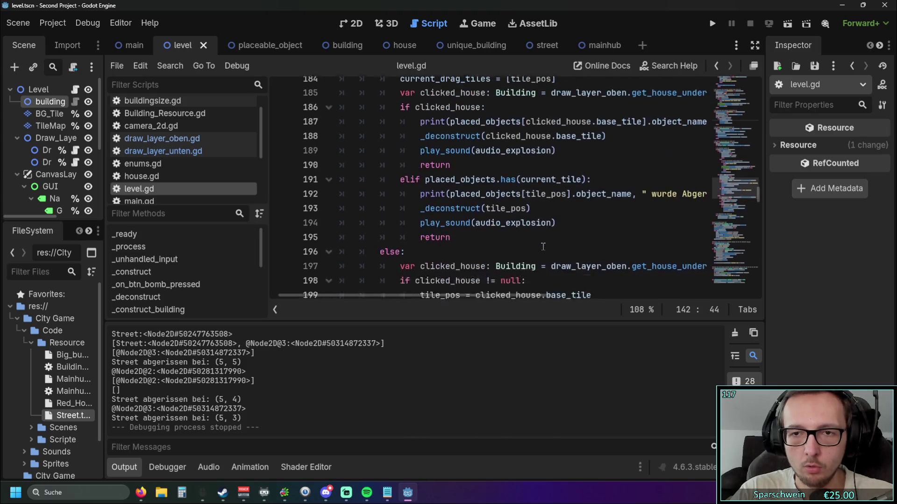
scroll(469, 308, "right", 5)
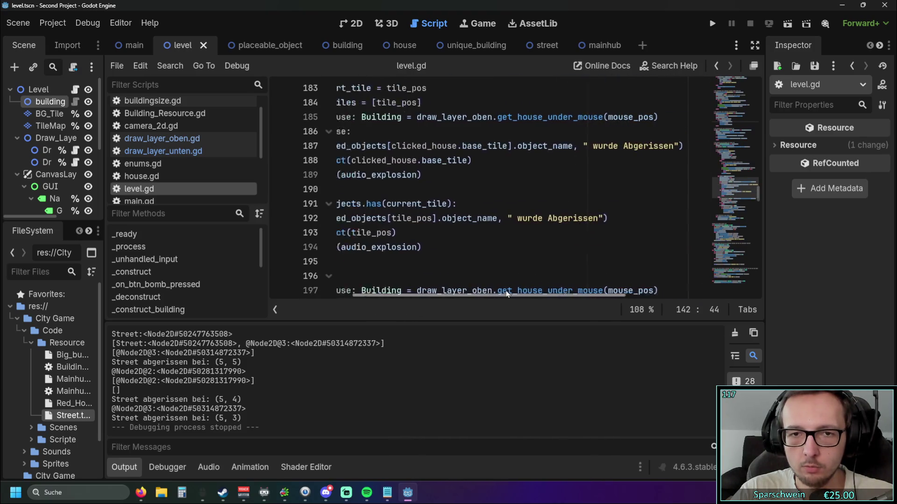
scroll(492, 260, "left", 4)
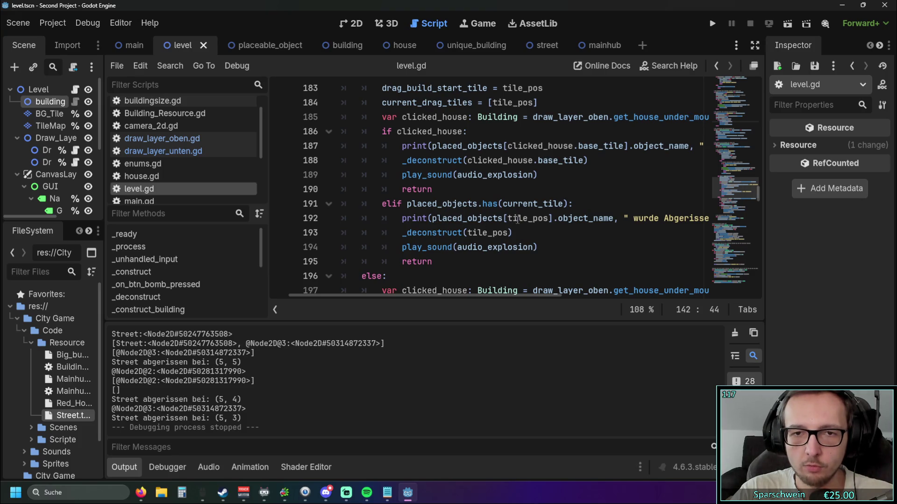
left_click_drag(473, 298, 506, 298)
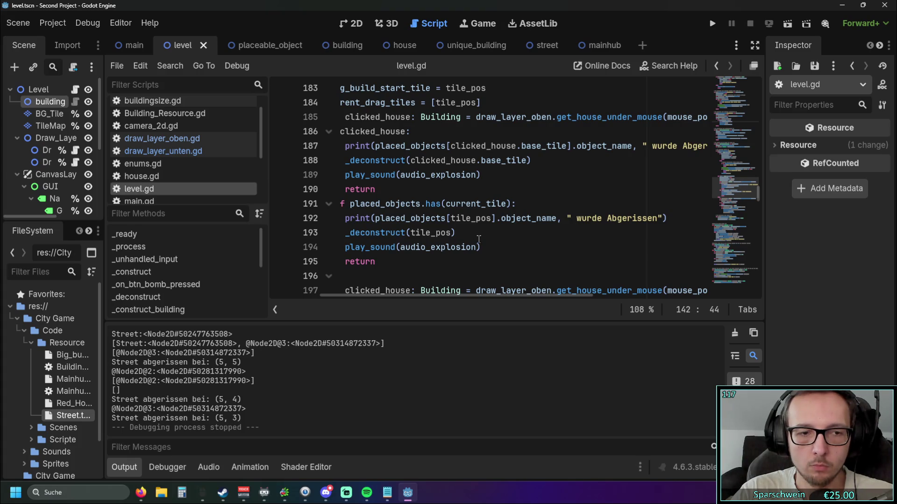
mouse_move(435, 290)
left_mouse_down()
mouse_move(397, 280)
mouse_move(411, 294)
left_mouse_up()
scroll(463, 213, "up", 6)
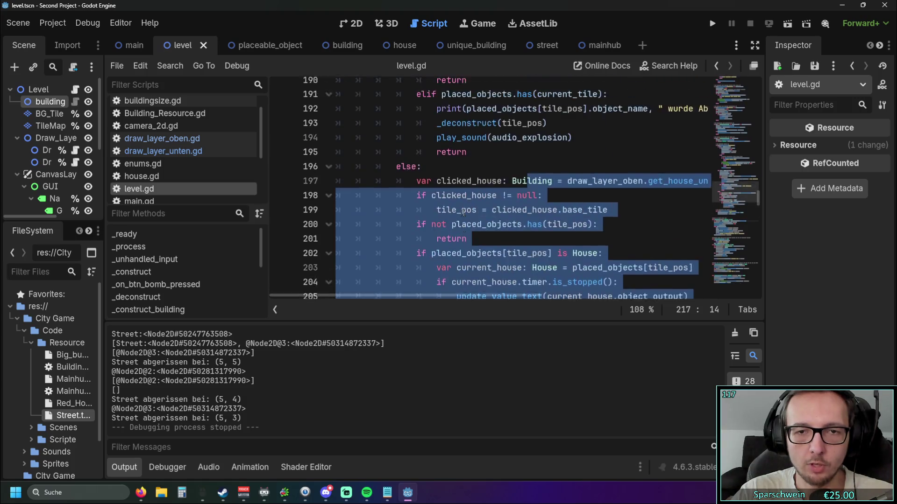
scroll(464, 213, "up", 2)
left_click(540, 209)
scroll(541, 224, "down", 10)
scroll(541, 243, "down", 6)
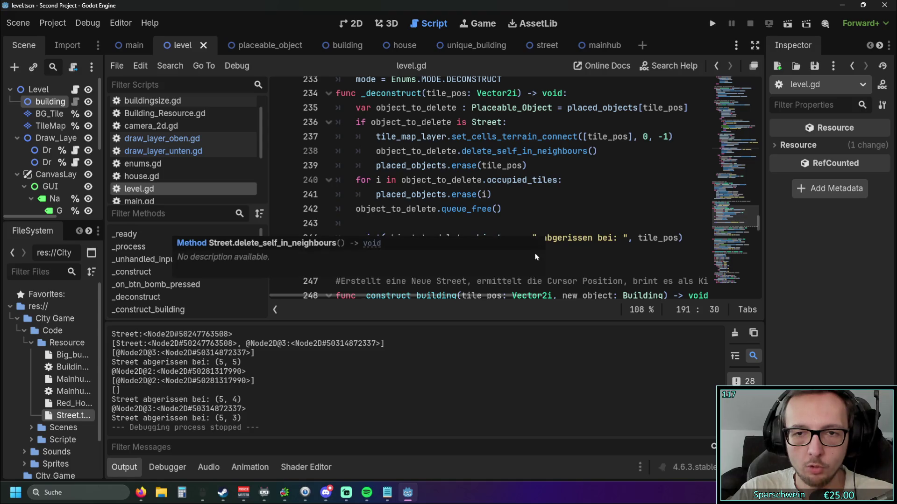
left_click(578, 200)
left_click_drag(386, 239, 528, 238)
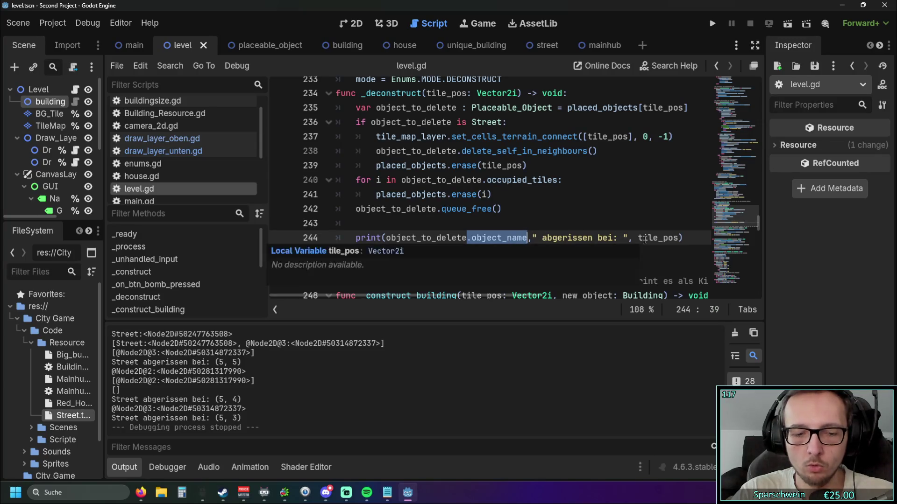
scroll(495, 236, "up", 20)
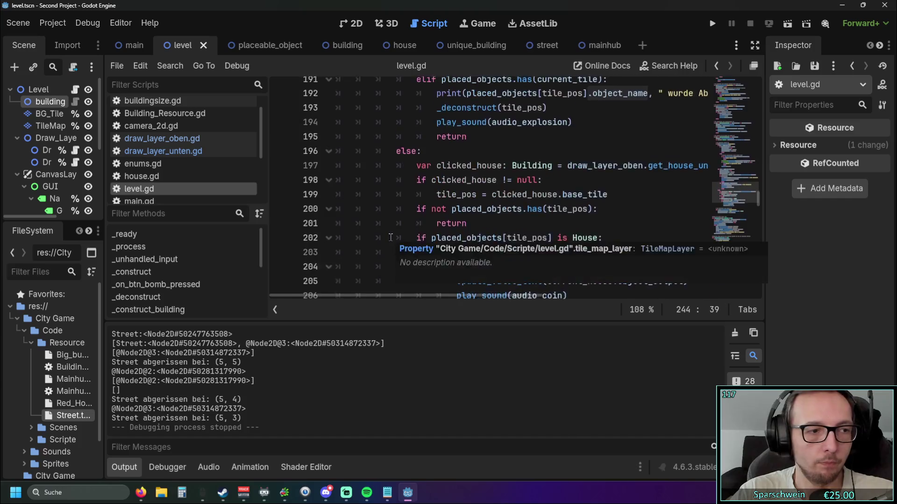
Glance through enums.gd, draw_layer_unten.gd and draw_layer_oben.gd, then return to level.gd
left_click(169, 163)
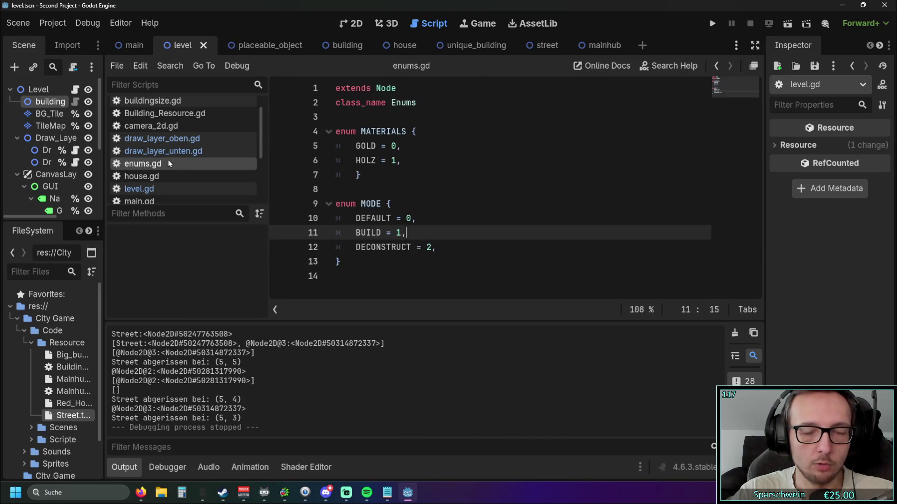
left_click(171, 151)
left_click(174, 139)
left_click(173, 189)
scroll(406, 203, "up", 12)
scroll(406, 203, "up", 5)
Restore the commented-out Street condition on line 141 and uncomment it
left_click(544, 234)
key("ctrl+z")
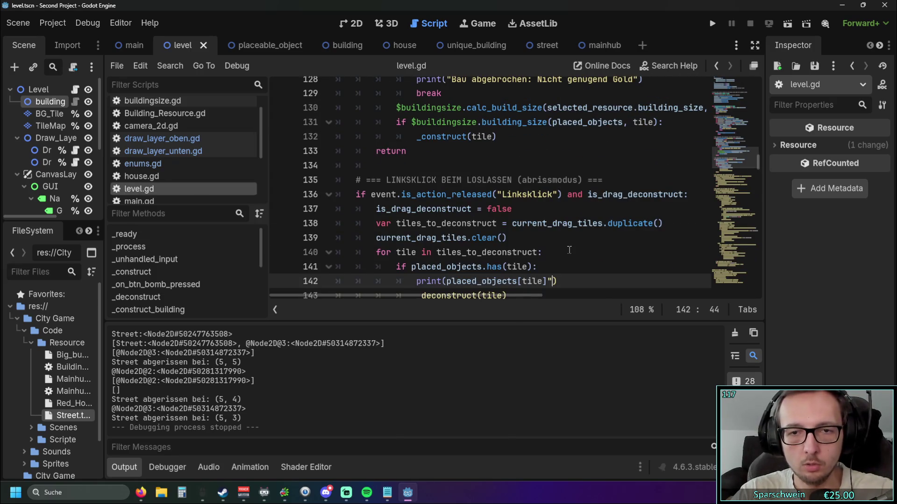
scroll(568, 250, "down", 2)
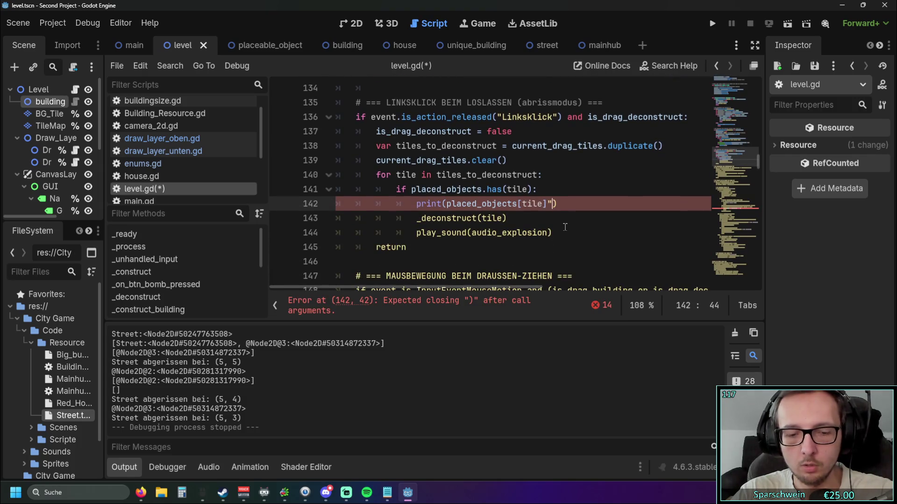
key("ctrl+z")
key("ctrl+z")
key("ctrl+z")
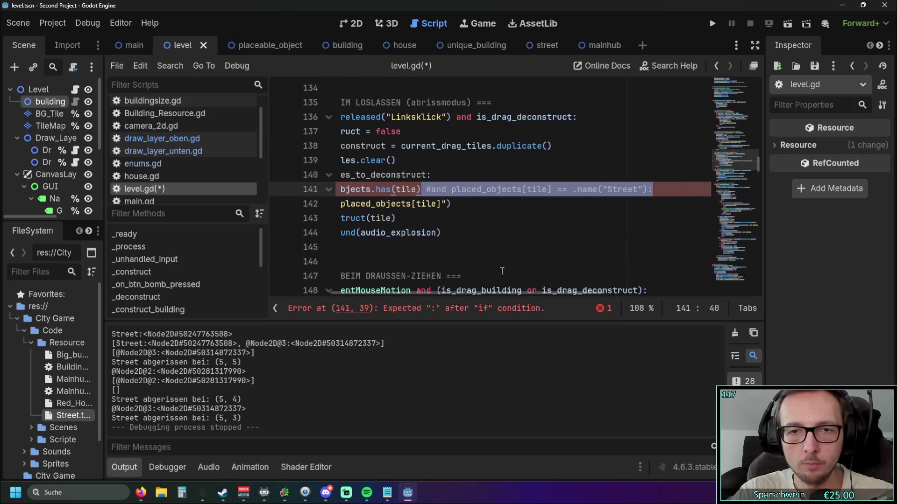
left_click(432, 189)
key("BackSpace")
Rewrite the condition as placed_objects[tile].object_name == "Street", removing the leftover .name call
left_click(546, 189)
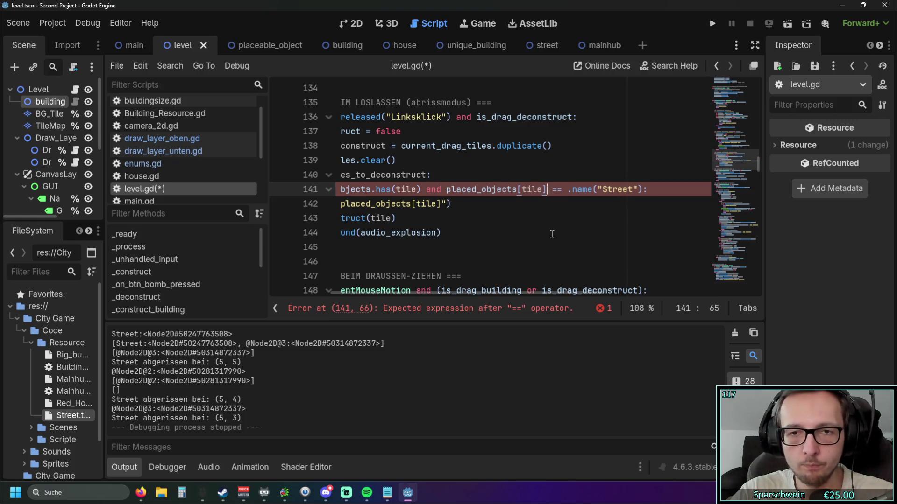
type("..object_name")
key("BackSpace")
left_click(491, 232)
left_click_drag(477, 293, 531, 292)
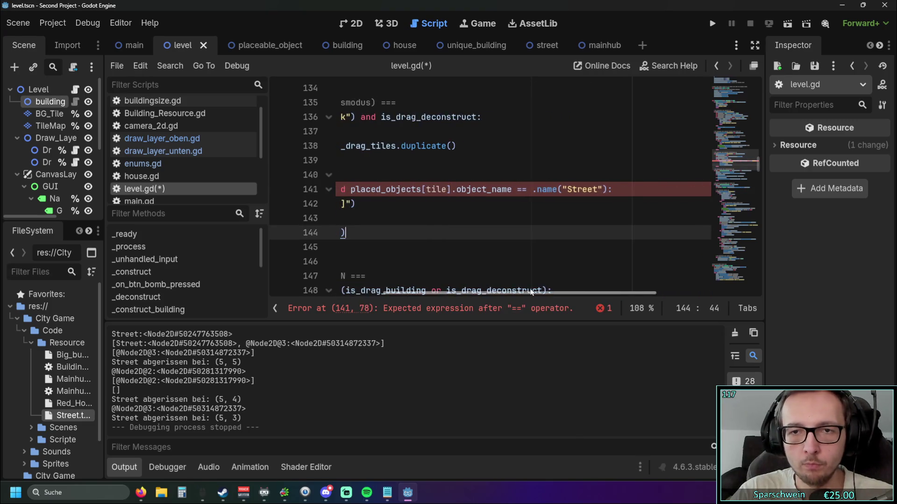
left_click_drag(560, 190, 529, 189)
key("BackSpace")
key("BackSpace")
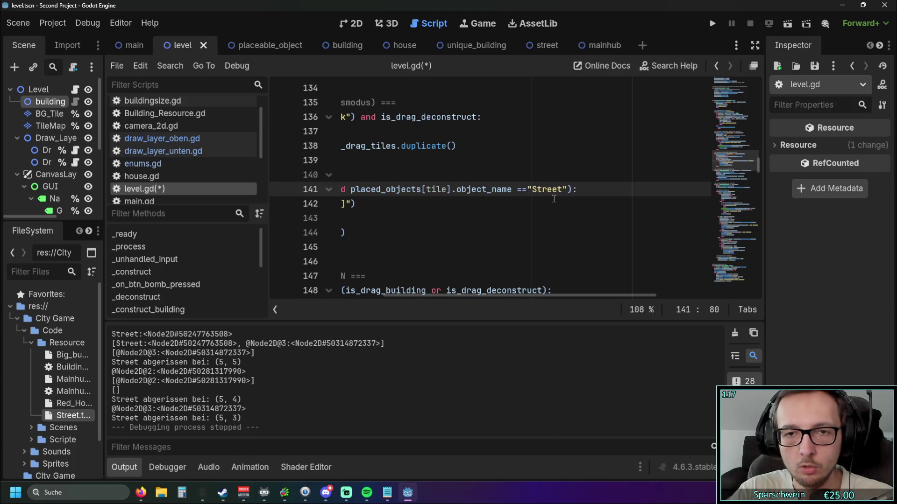
key("Right")
key("Right")
key("Right")
key("Down")
key("Down")
key("Down")
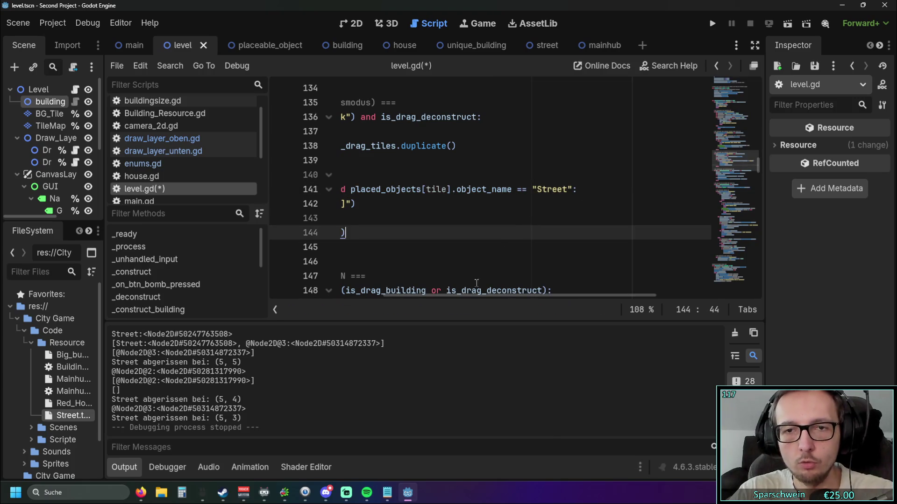
Delete the debug print line 142
scroll(455, 296, "left", 2)
scroll(445, 294, "left", 2)
left_click_drag(445, 295, 374, 295)
triple_click(467, 204)
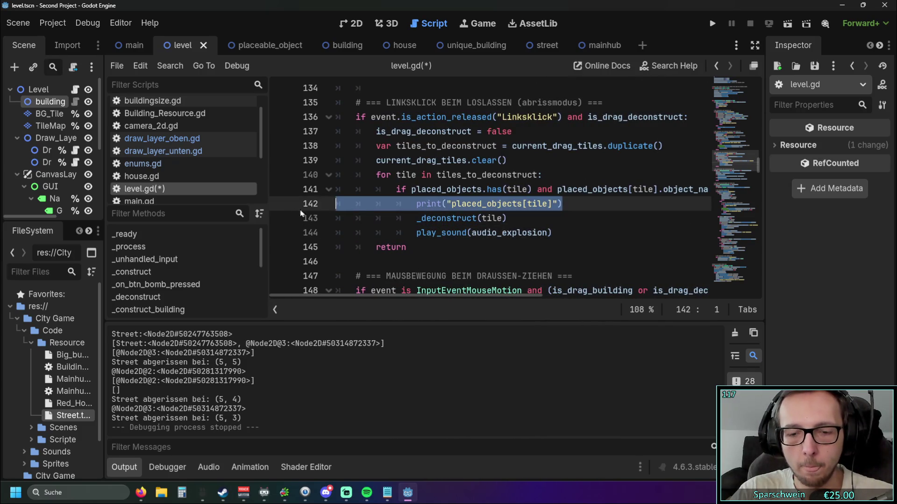
key("BackSpace")
key("BackSpace")
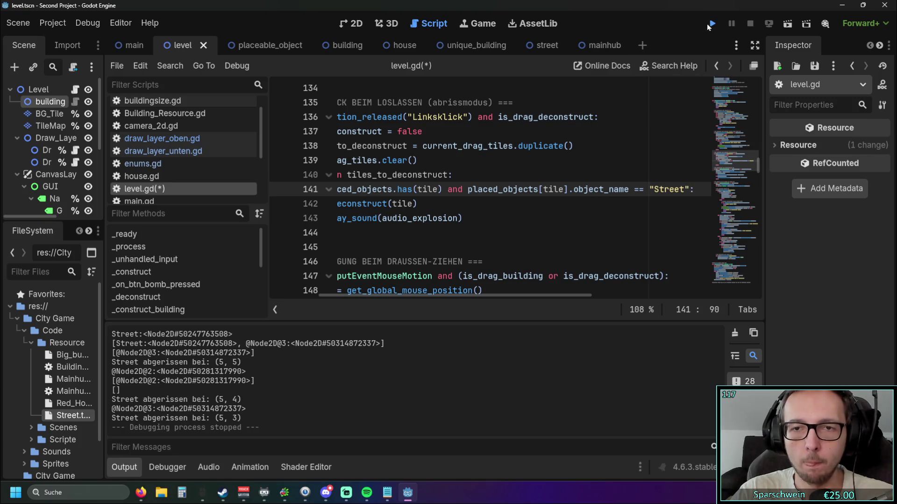
Run the game, lay a four-tile street, and sweep the demolish tool over it
left_click(712, 23)
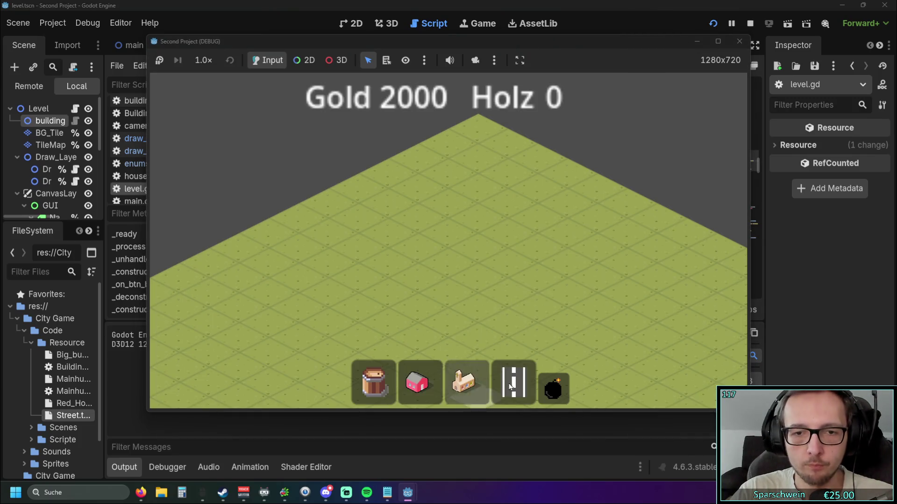
left_click(512, 386)
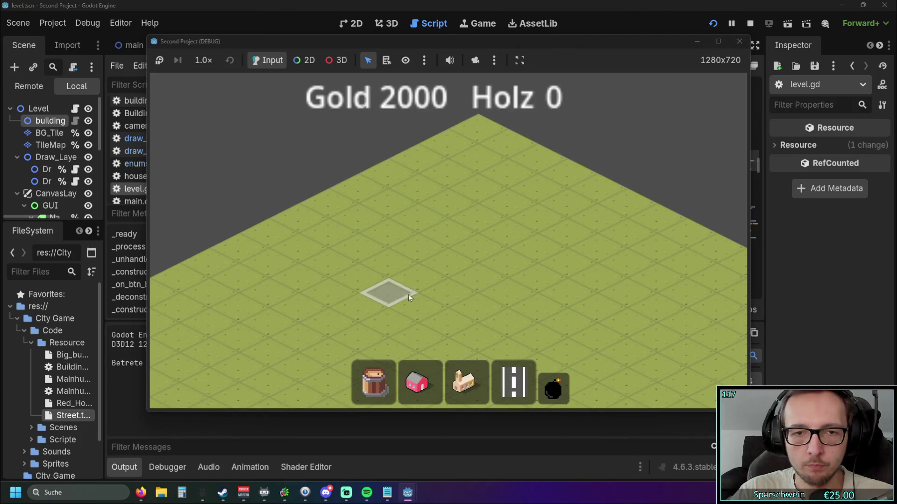
left_click_drag(380, 292, 508, 232)
left_click(554, 389)
left_click_drag(426, 341, 463, 194)
key("s")
Place a red house, draw a diagonal street, demolish the street, and stop the playtest
left_click(417, 383)
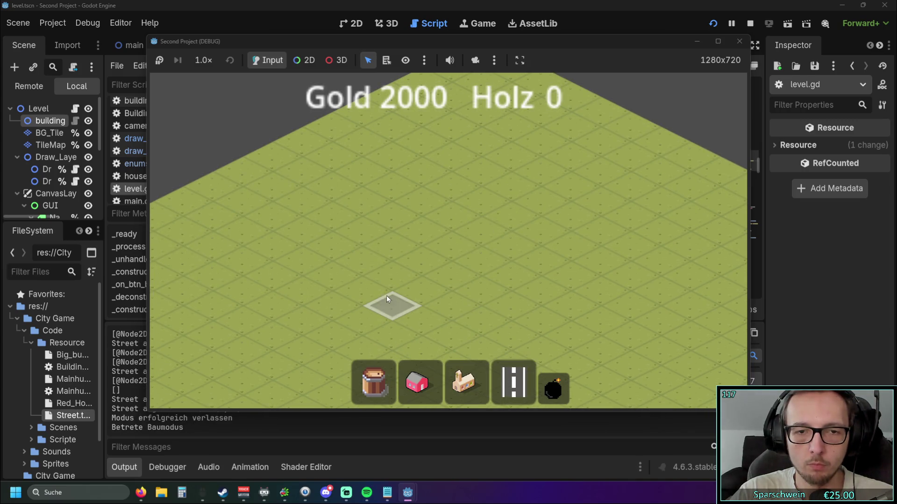
left_click(420, 226)
left_click_drag(382, 302, 542, 212)
left_click(553, 388)
left_click_drag(397, 311, 451, 159)
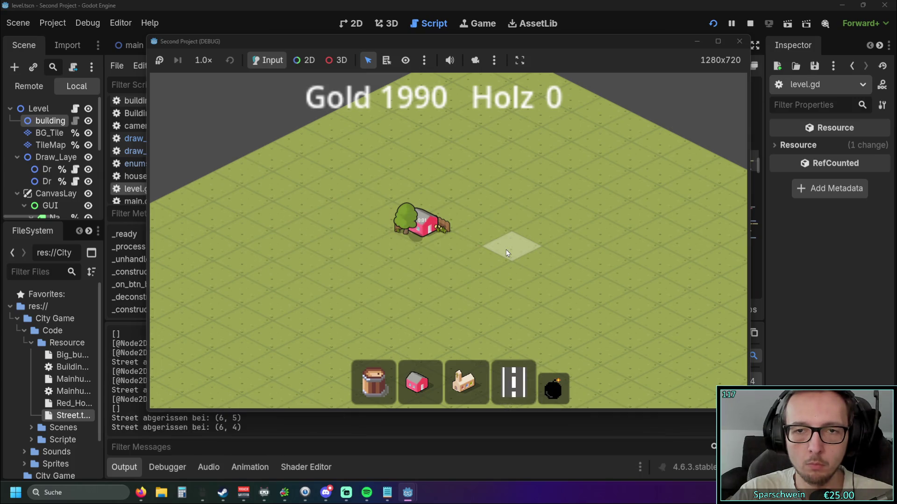
left_click(739, 42)
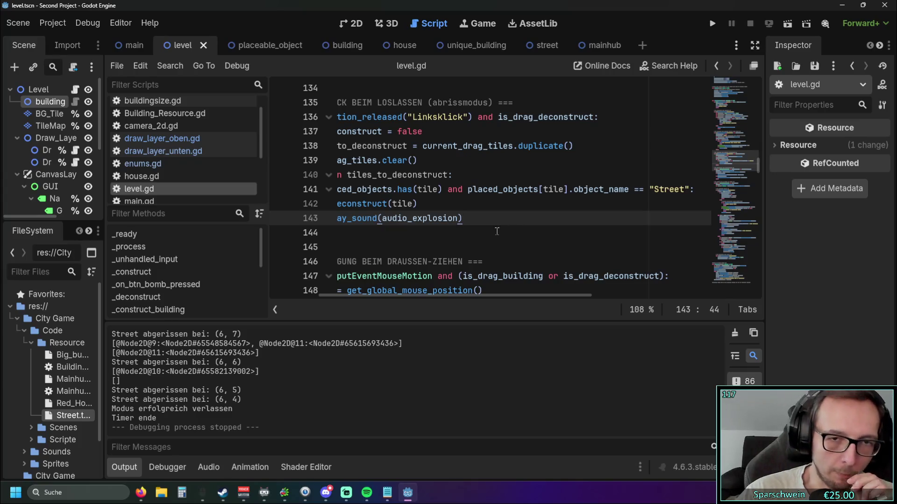
Switch to the draw_layer_oben.gd script
mouse_move(428, 296)
left_mouse_down()
mouse_move(451, 297)
mouse_move(383, 296)
mouse_move(448, 294)
mouse_move(447, 285)
mouse_move(460, 285)
mouse_move(442, 283)
mouse_move(452, 283)
left_mouse_up()
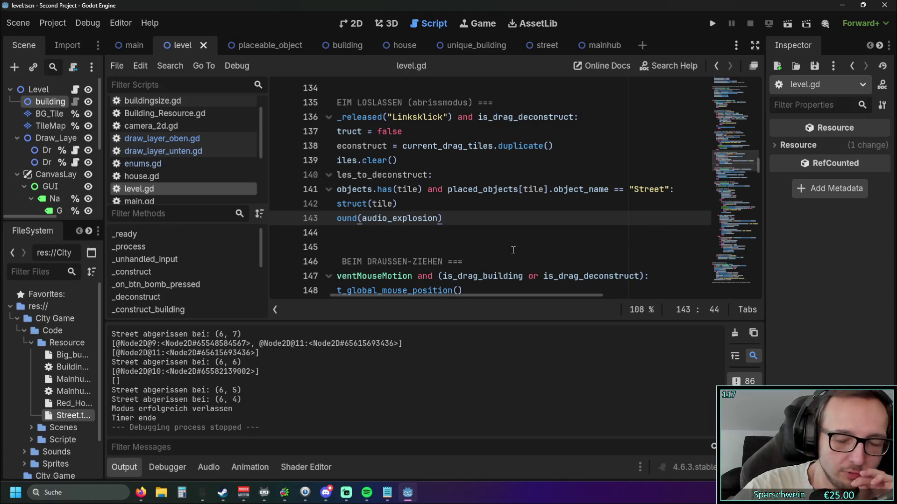
left_click_drag(461, 297, 390, 304)
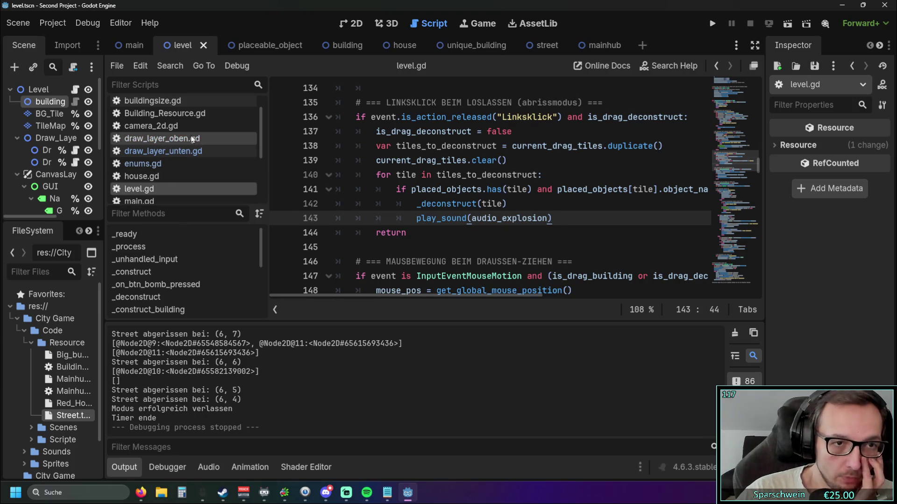
left_click(162, 139)
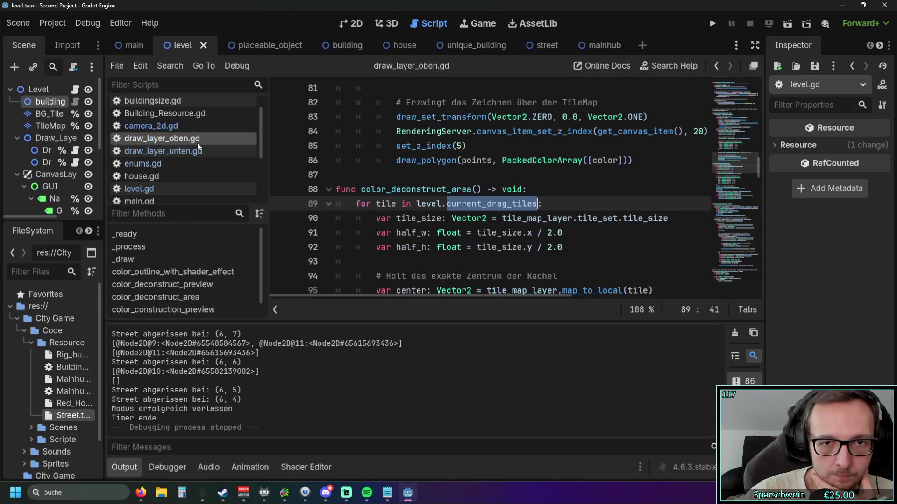
Restart the game, draw a long diagonal street, and mark it for demolition
scroll(467, 170, "down", 3)
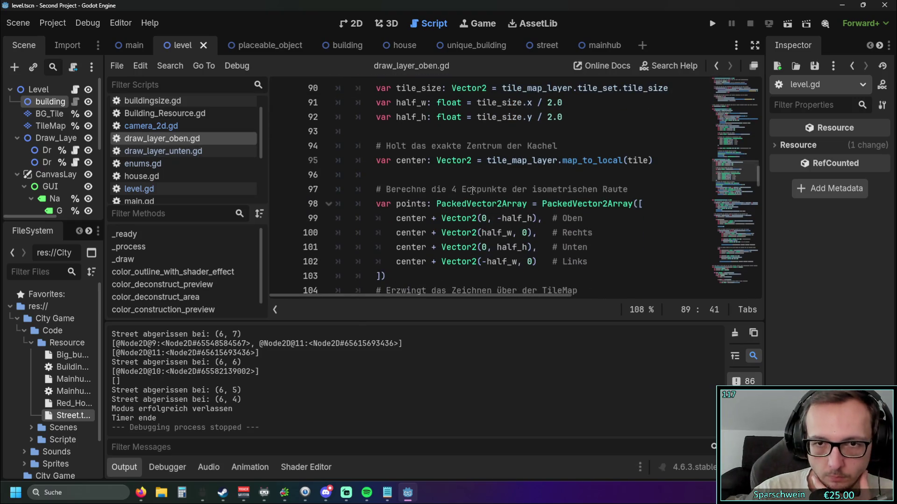
scroll(474, 193, "up", 2)
left_click(712, 26)
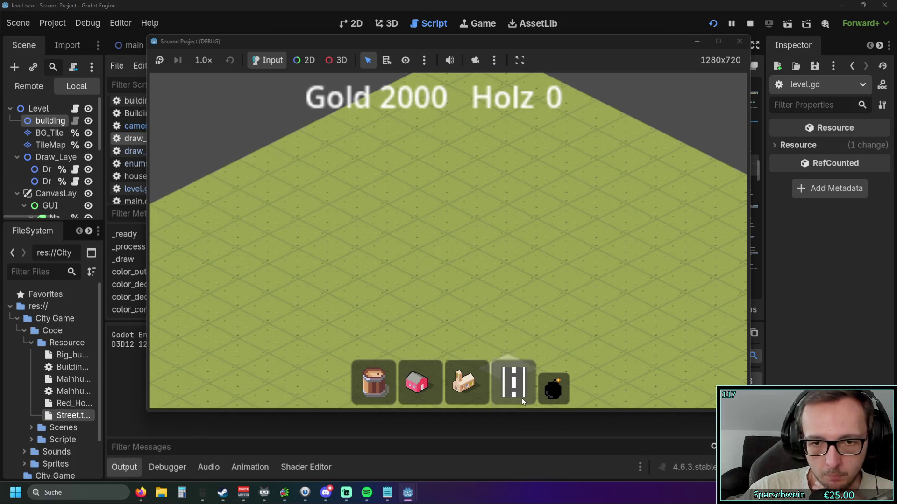
left_click(523, 401)
left_click_drag(374, 282, 579, 187)
left_click(553, 388)
mouse_move(448, 313)
left_mouse_down()
mouse_move(484, 175)
mouse_move(497, 154)
mouse_move(505, 167)
left_mouse_up()
Build three red houses in a row, plan a diagonal street, and demolish the whole street
left_click(417, 382)
left_click_drag(426, 262, 491, 239)
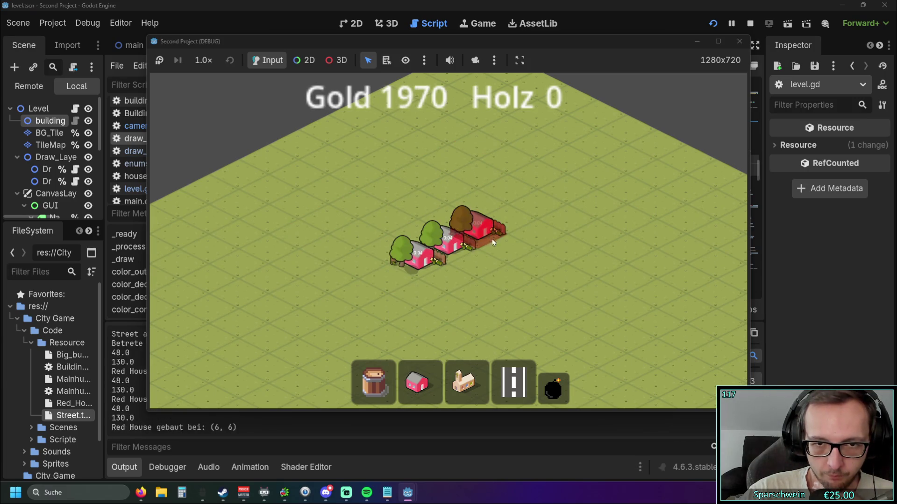
left_click(514, 382)
left_click_drag(383, 311, 565, 209)
left_click(417, 378)
right_click(468, 176)
Plan another diagonal street, demolish its tiles, and stop the game
left_click(505, 387)
left_click_drag(380, 305, 568, 214)
left_click(553, 388)
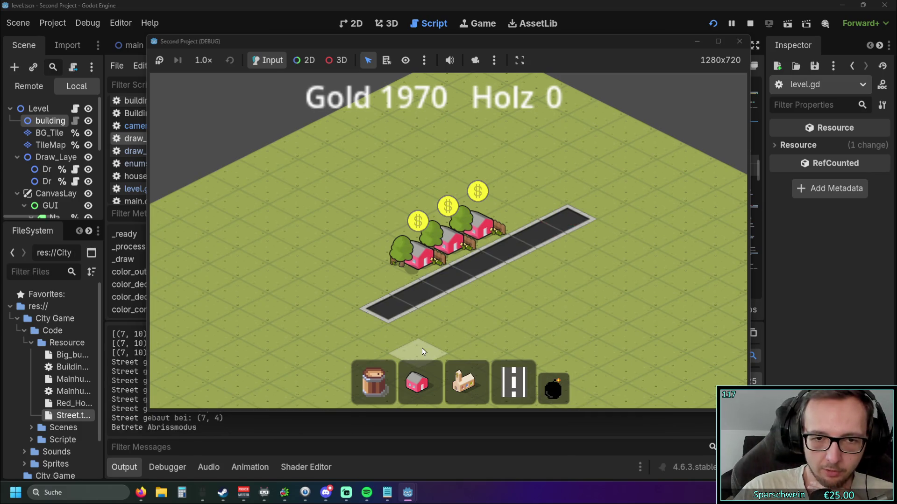
left_click(463, 160)
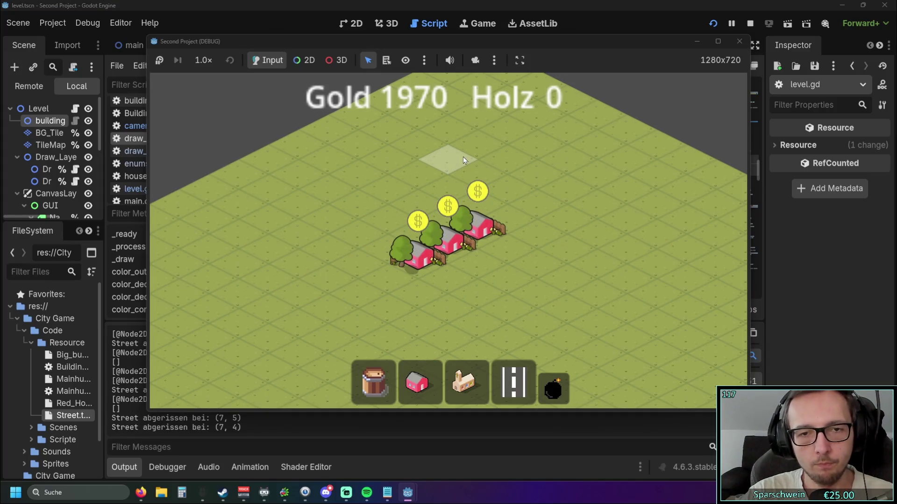
left_click(738, 42)
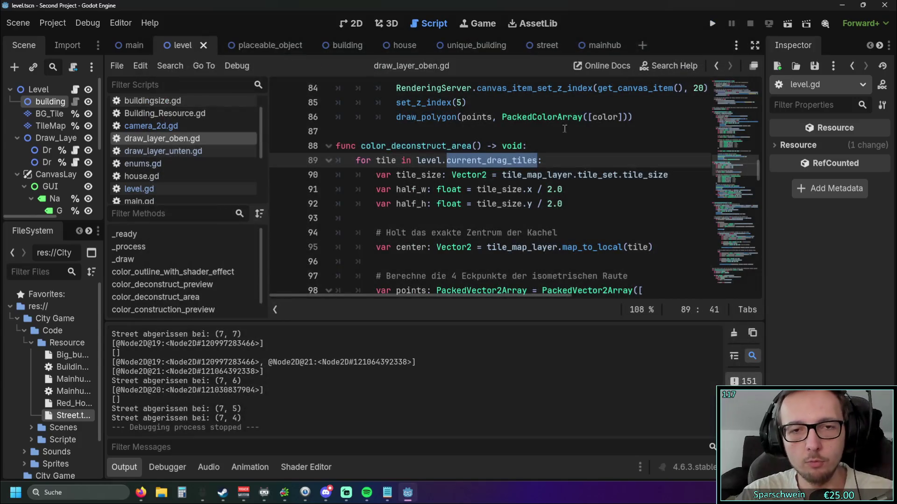
In level.gd, search for 'esc' to find the Escape handling code
scroll(473, 190, "up", 1)
scroll(179, 161, "up", 1)
scroll(180, 159, "down", 1)
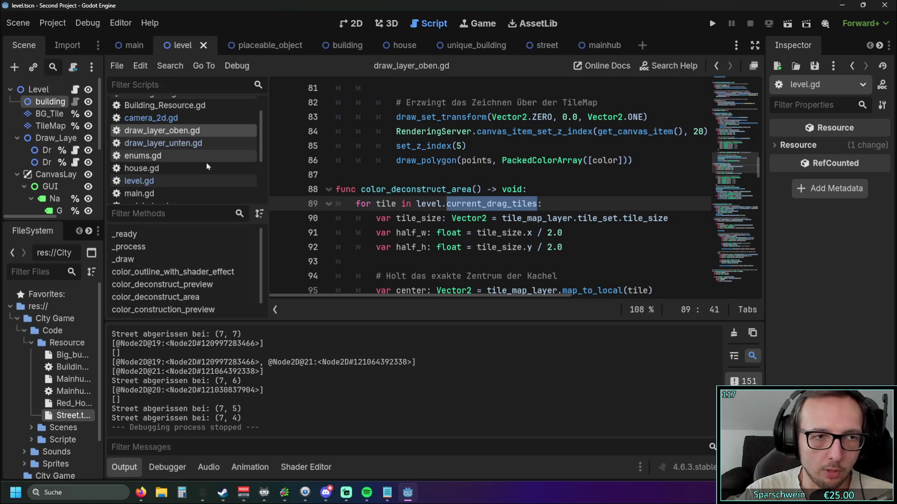
scroll(201, 165, "down", 3)
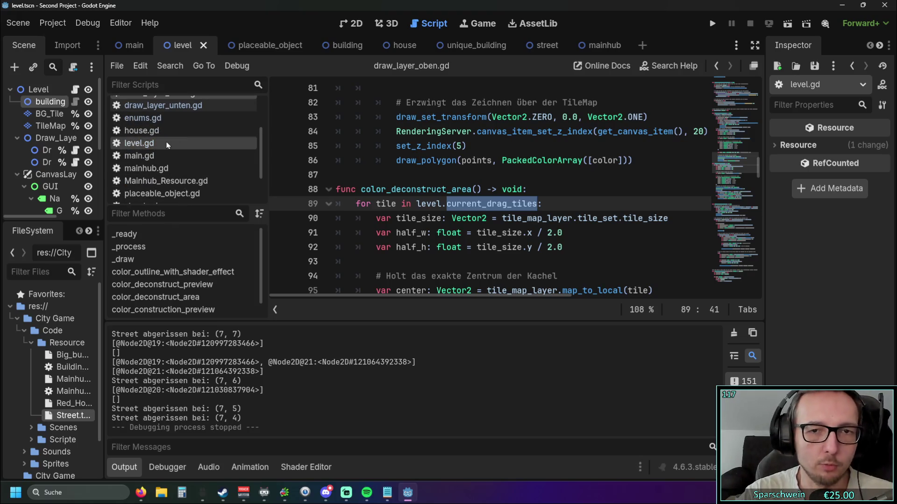
left_click(154, 145)
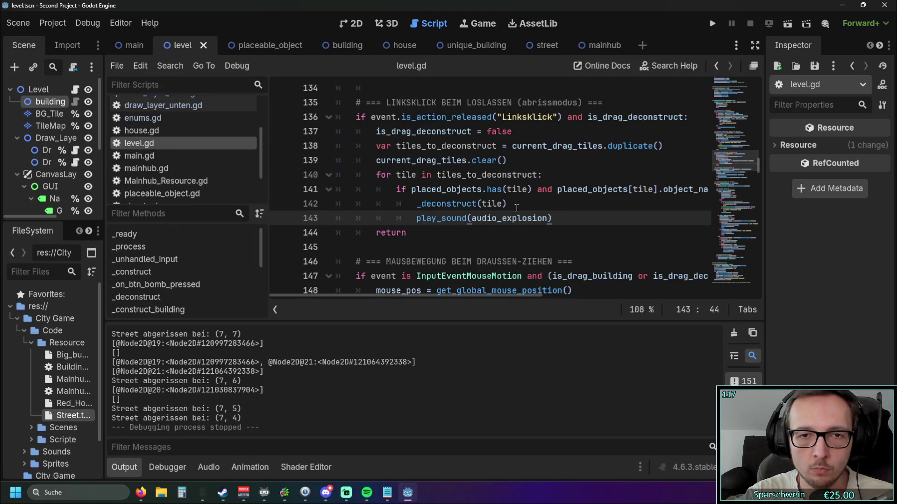
key("ctrl+f")
type("esc")
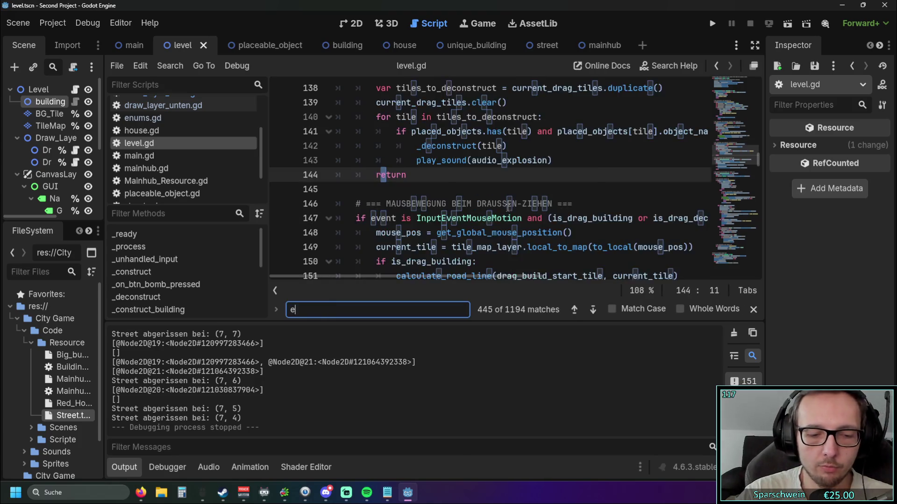
left_click(496, 220)
Add 'is_drag_deconstruct = false' after is_drag_building = false in the Escape branch
scroll(493, 225, "down", 1)
scroll(478, 223, "up", 1)
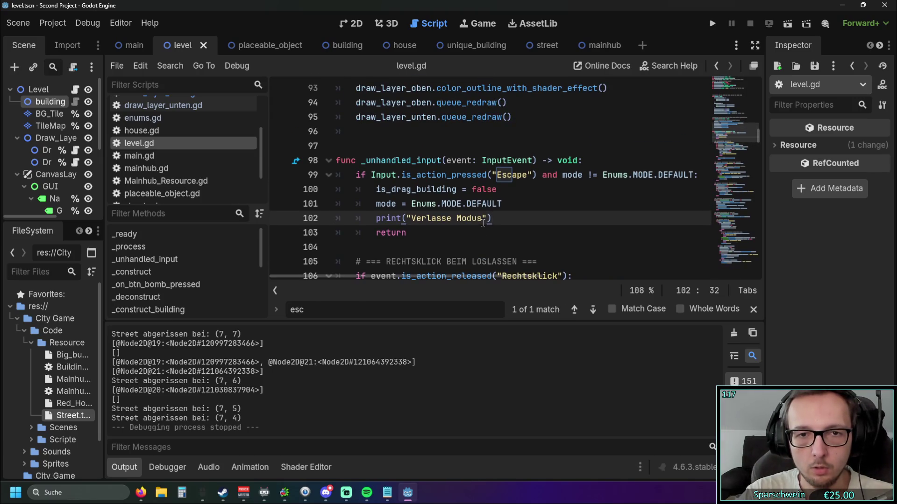
left_click(502, 189)
key("Return")
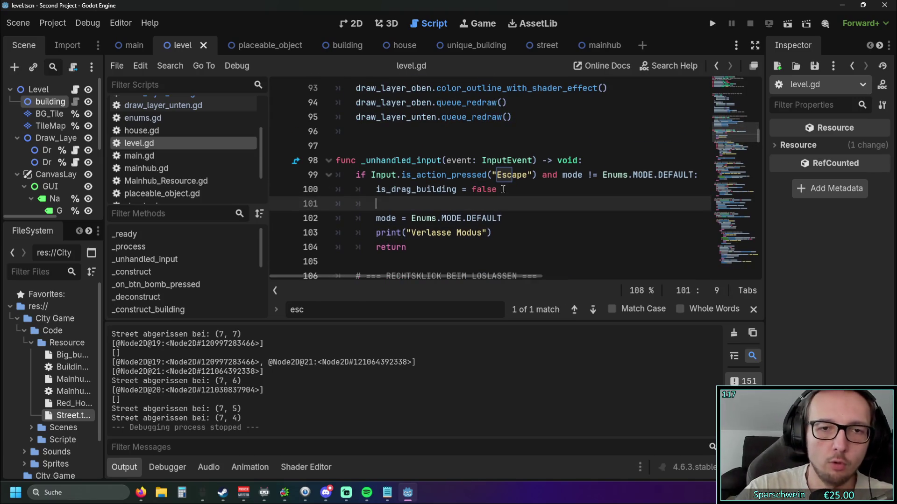
type("is _drag")
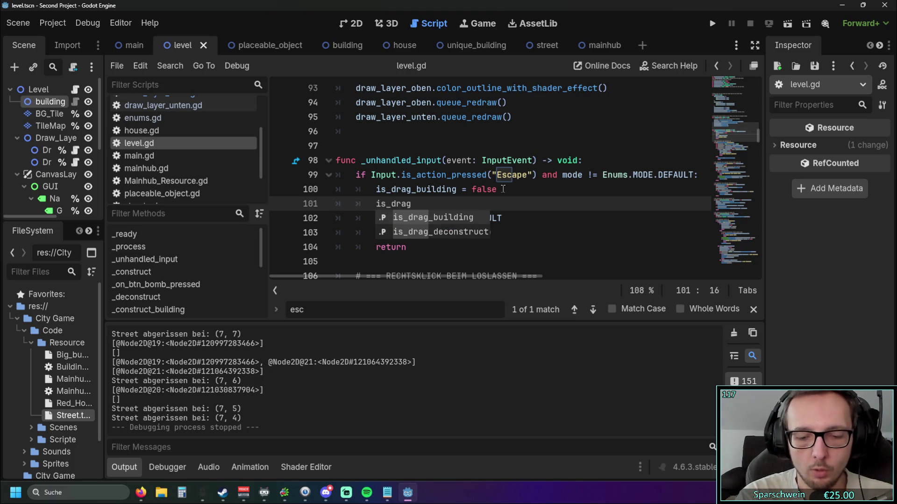
key("Down")
key("Return")
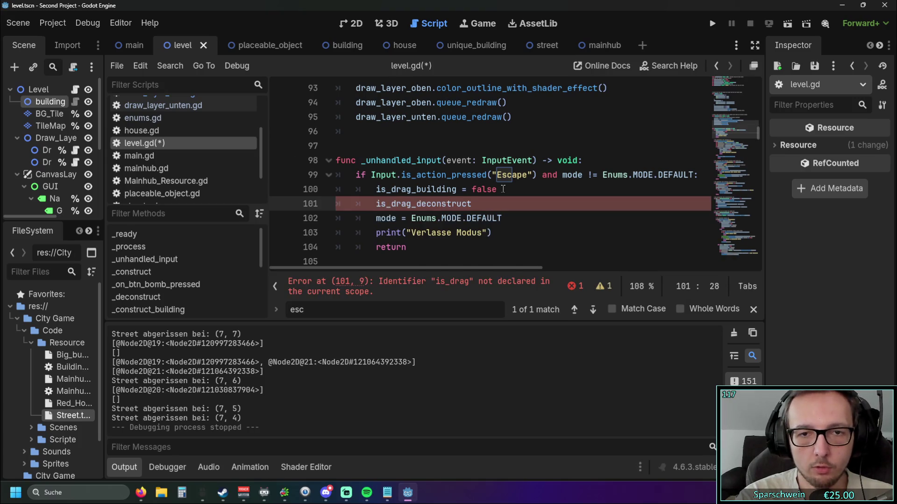
type(" = false")
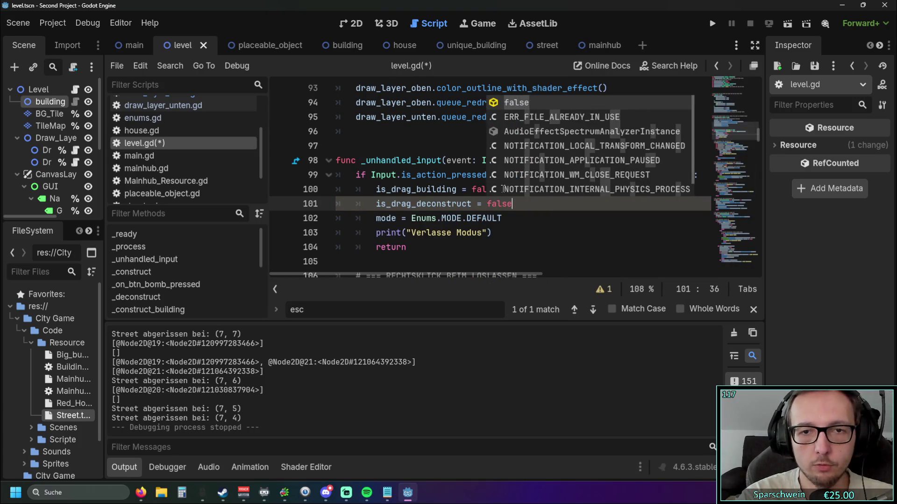
mouse_move(425, 276)
left_mouse_down()
mouse_move(476, 274)
mouse_move(424, 276)
left_mouse_up()
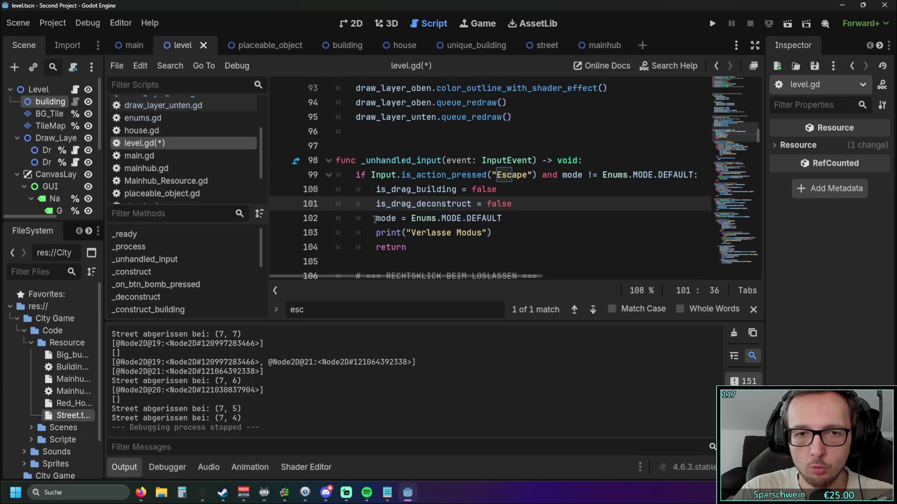
Select the current_drag_tiles variable name to reuse in the Escape branch
left_click_drag(375, 218, 502, 219)
key("Down")
key("Down")
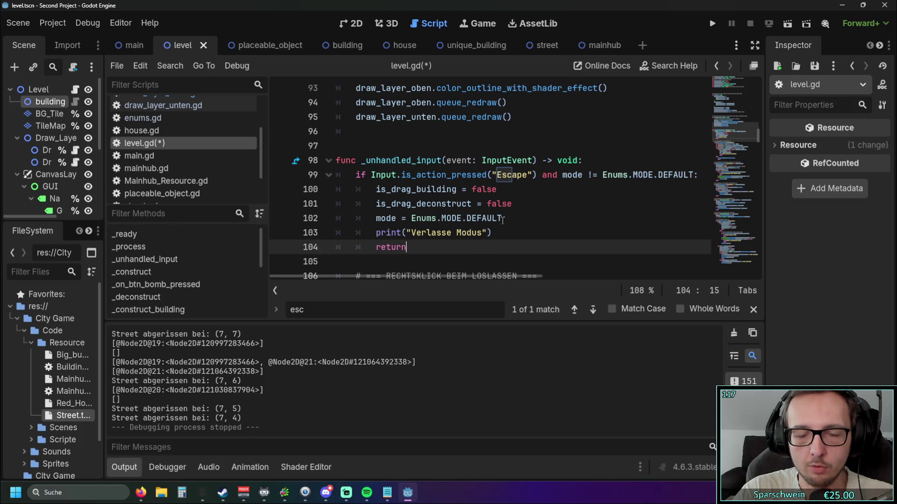
scroll(503, 219, "up", 6)
scroll(499, 223, "up", 6)
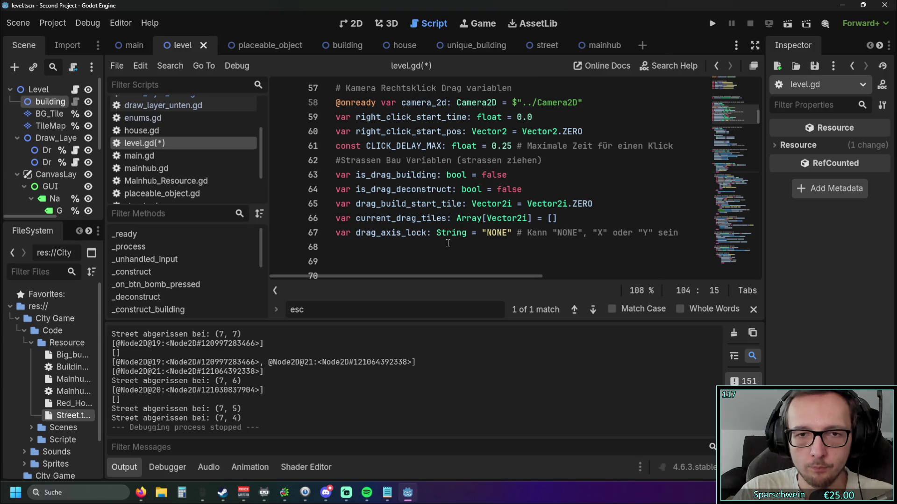
left_click_drag(357, 218, 447, 218)
key("ctrl+c")
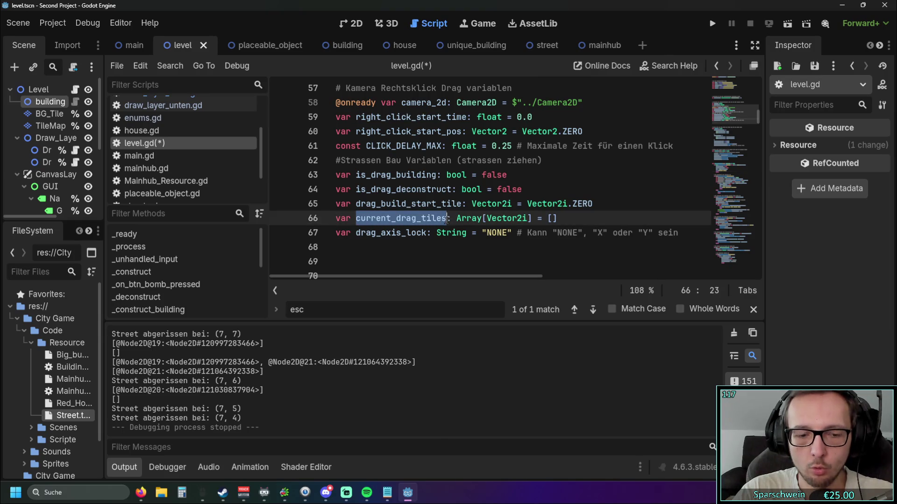
scroll(467, 223, "down", 14)
scroll(500, 227, "up", 1)
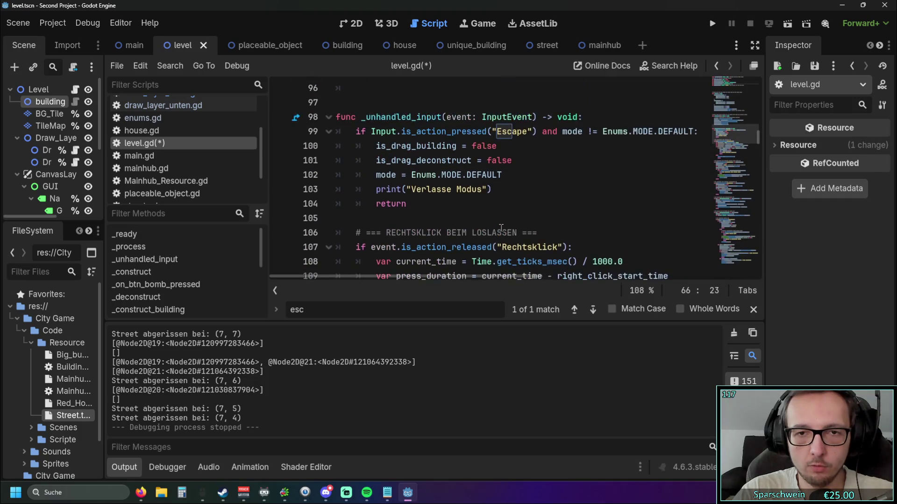
scroll(500, 227, "up", 1)
scroll(514, 228, "down", 1)
Add 'current_drag_tiles = []' after the mode reset line and launch the game
left_click(519, 175)
key("Return")
key("ctrl+v")
scroll(525, 227, "up", 13)
scroll(494, 222, "down", 8)
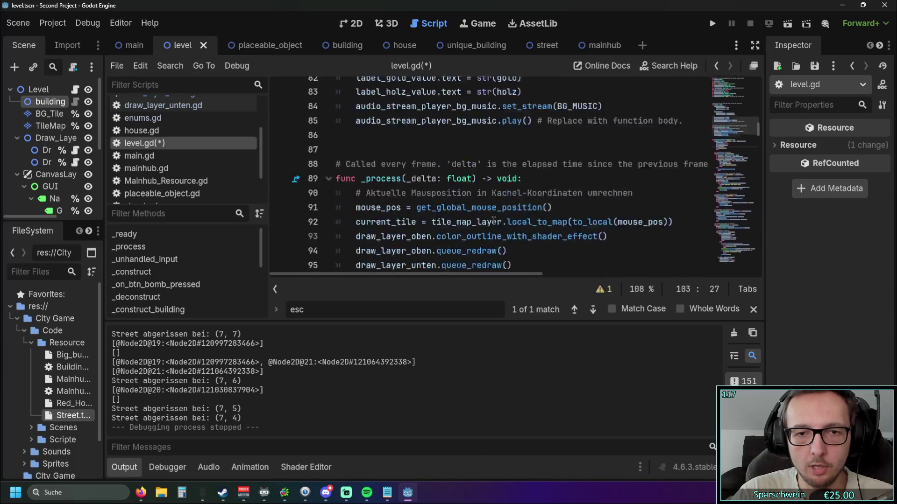
scroll(494, 222, "down", 5)
type("= ")
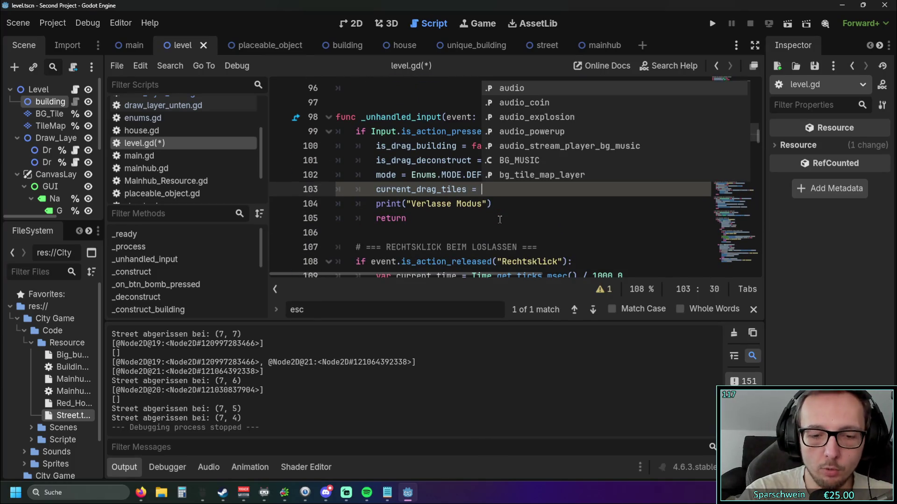
type("[]")
left_click(501, 218)
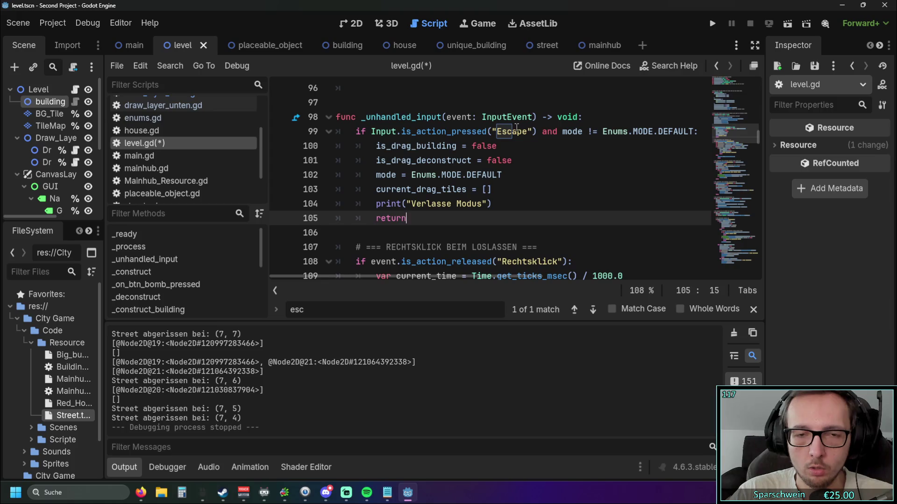
left_click(712, 23)
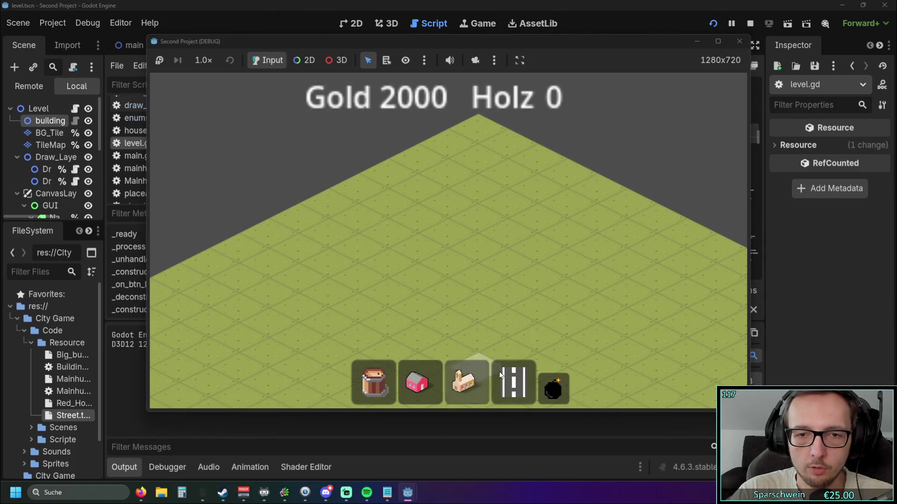
Build a row of street across the grass with a red house beside it
left_click(513, 383)
left_click_drag(418, 309, 537, 247)
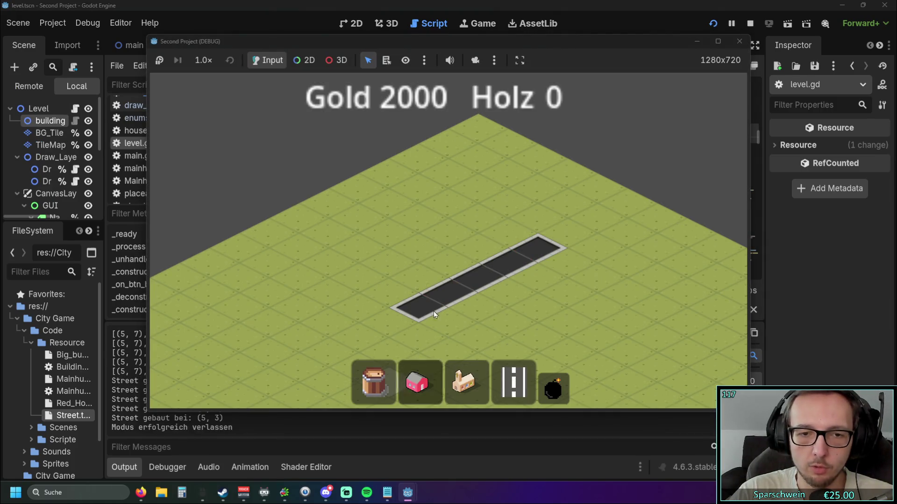
left_click(417, 382)
left_click(446, 264)
Enter demolish mode and cancel it with a right-click, twice
left_click(552, 388)
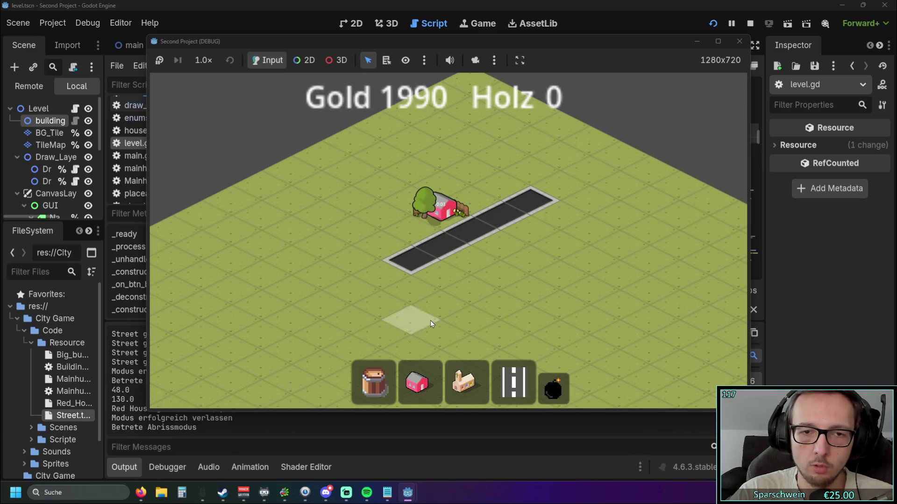
right_click(470, 150)
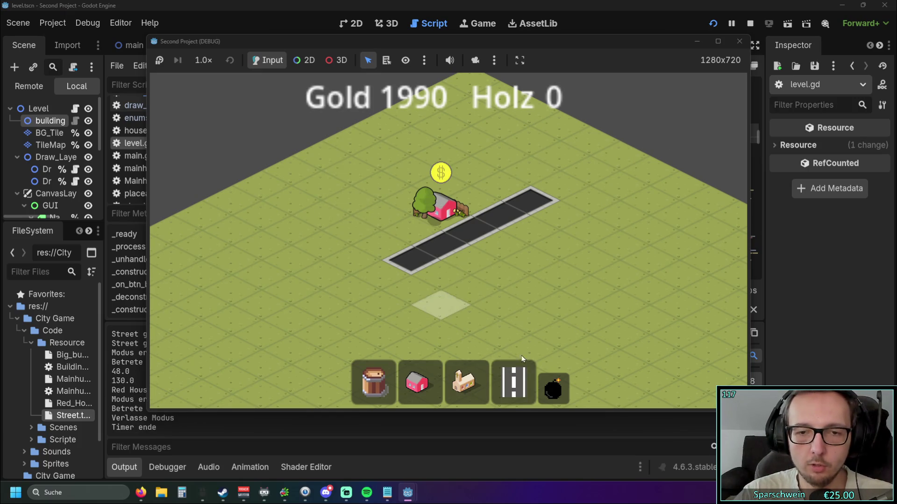
left_click(553, 389)
right_click(472, 149)
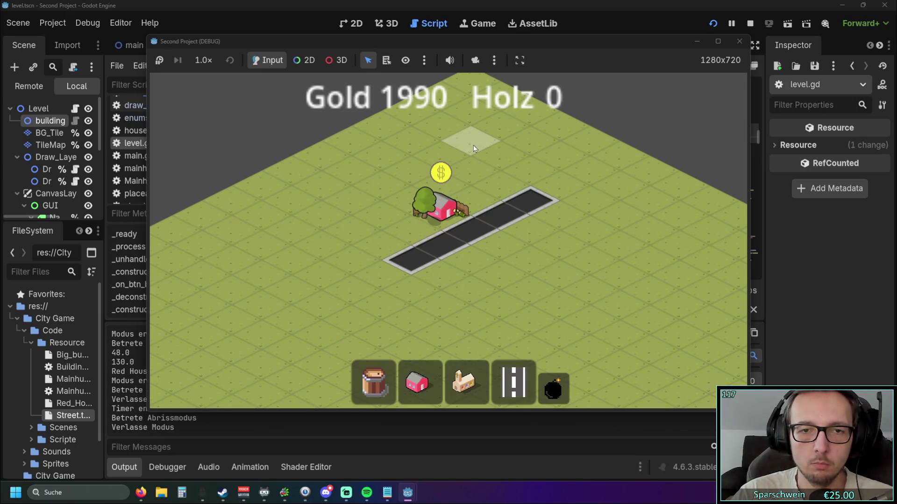
Demolish the street and close the game window
left_click(514, 383)
left_click(553, 388)
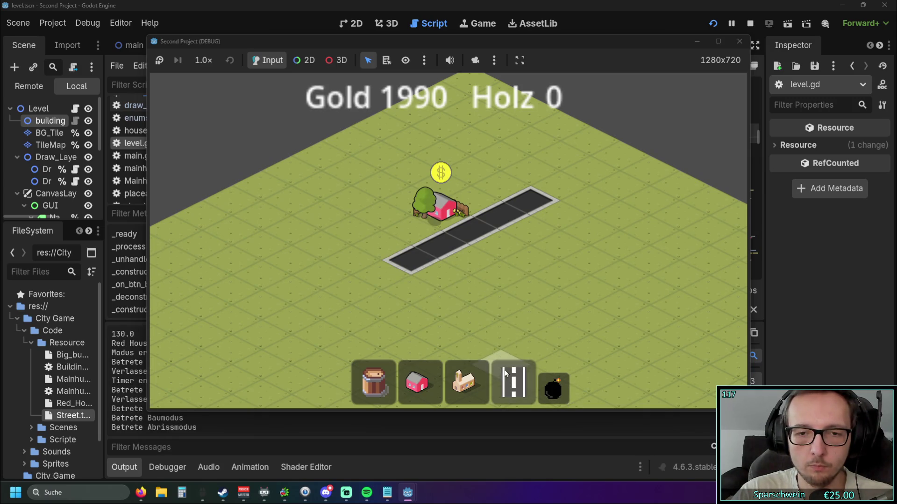
left_click(553, 389)
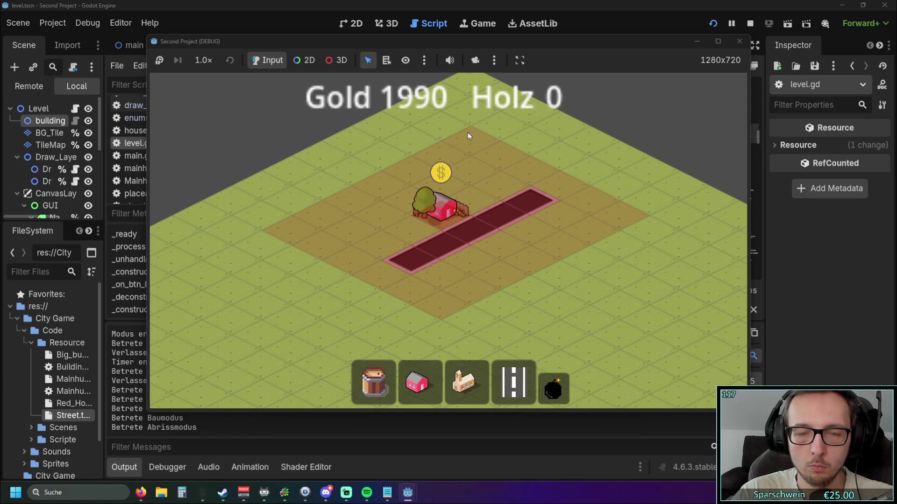
left_click(467, 133)
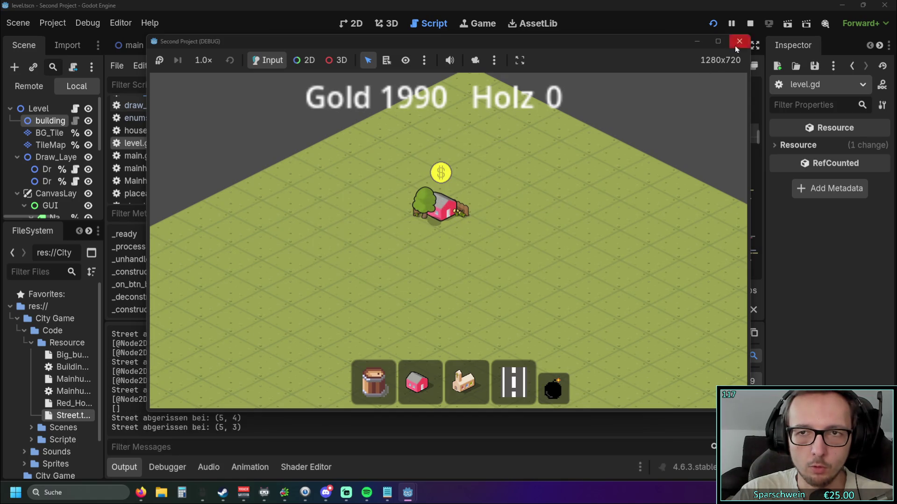
left_click(738, 42)
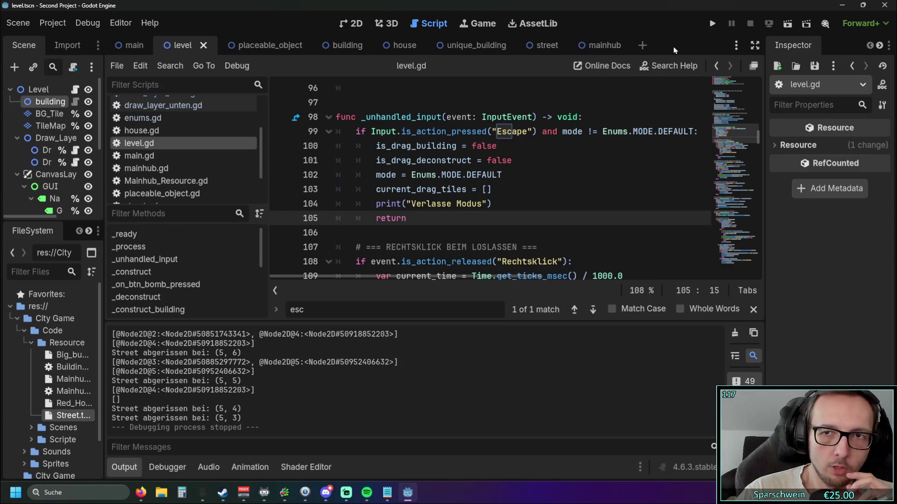
Run the game, place a red house on the centre tile, and demolish it
left_click(712, 23)
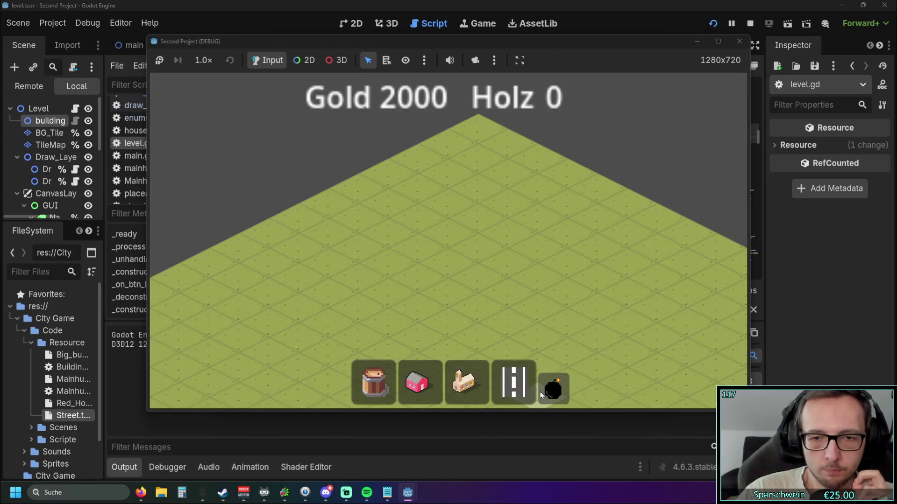
left_click(420, 382)
left_click(467, 252)
left_click(553, 389)
left_click(482, 247)
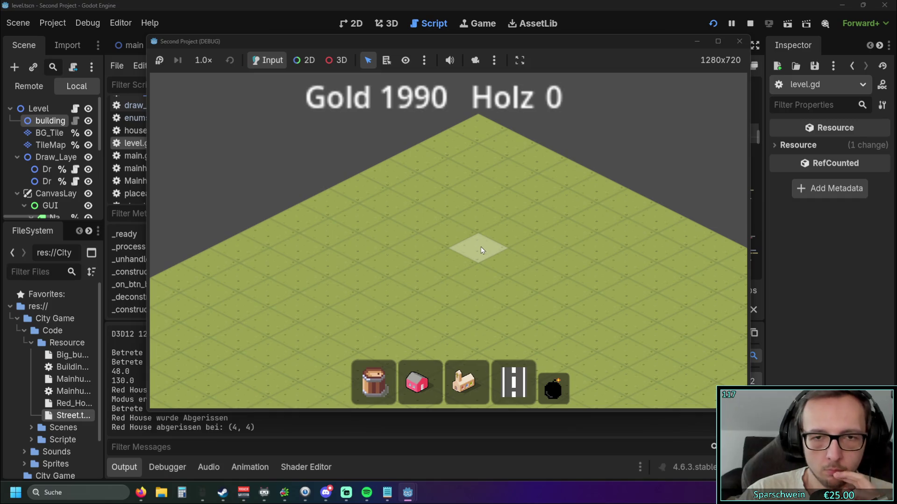
Place a red house at tile (3, 4) and demolish it
left_click(420, 383)
left_click(448, 232)
left_click(553, 388)
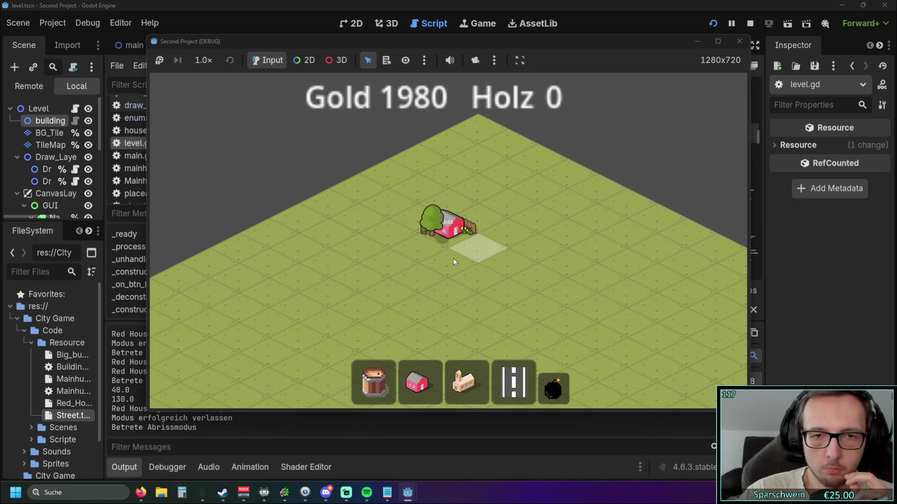
left_click(437, 394)
left_click(553, 387)
left_click(457, 236)
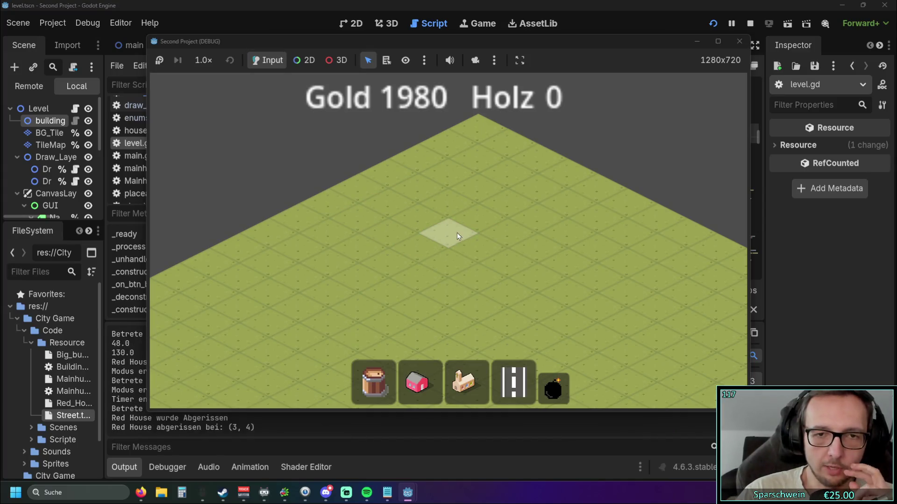
Place and demolish a red house at (4, 5), then bring up the notes file
left_click(429, 387)
left_click(462, 264)
left_click(553, 388)
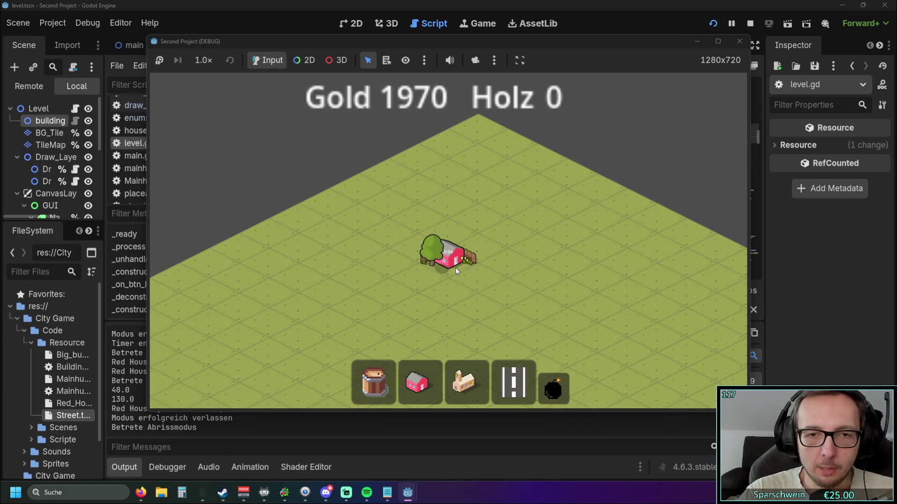
left_click(456, 269)
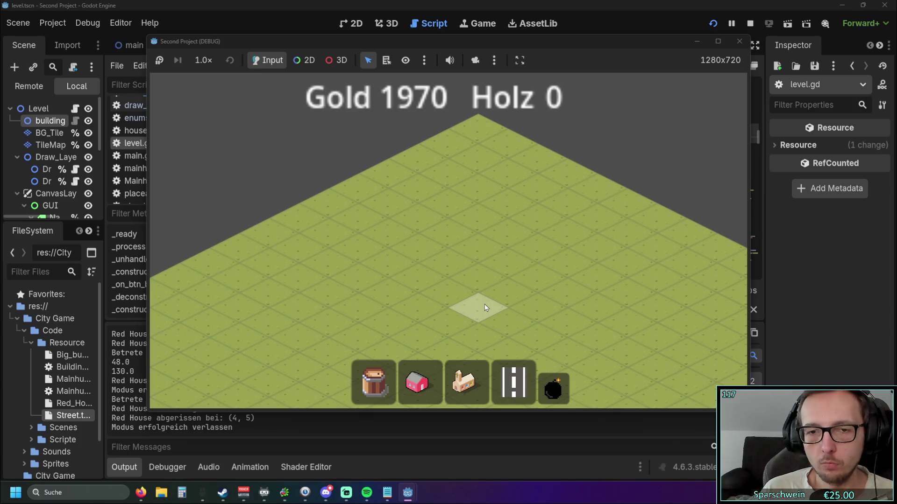
left_click(387, 492)
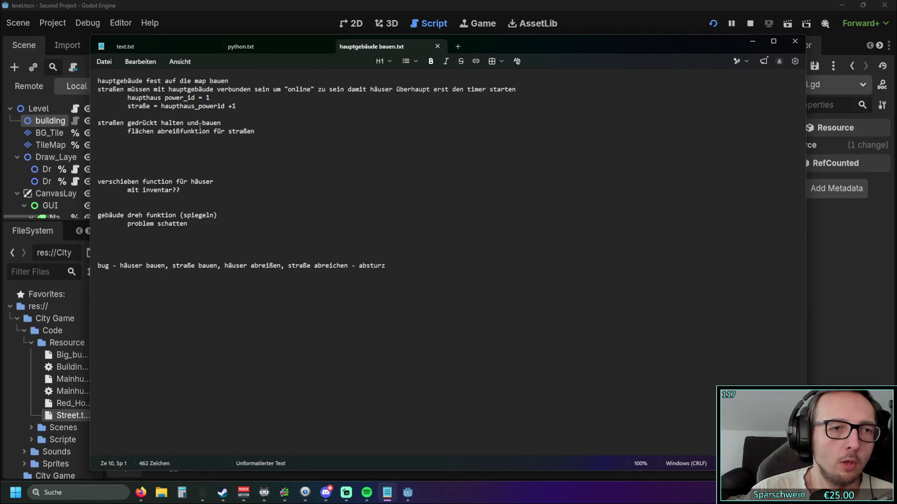
Delete the 'flächen abreißfunktion für straßen' to-do line from the notes
mouse_move(261, 132)
left_mouse_down()
mouse_move(196, 124)
mouse_move(106, 131)
left_mouse_up()
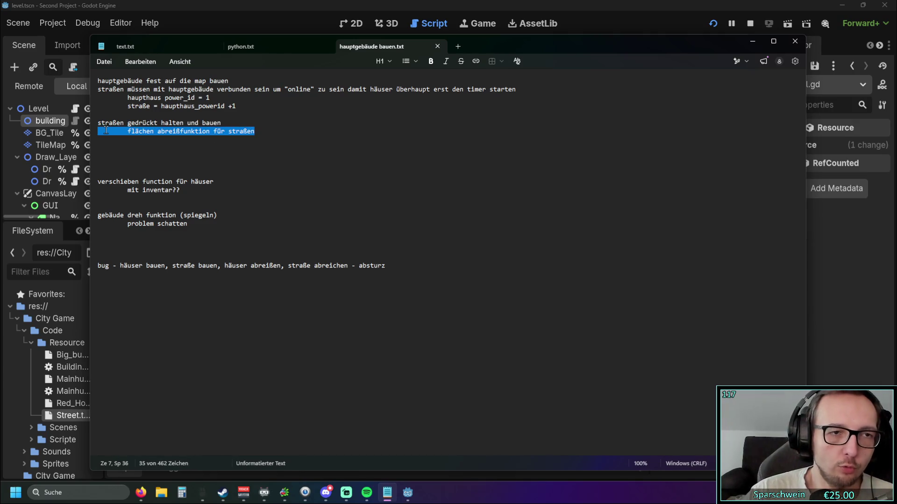
left_click(244, 156)
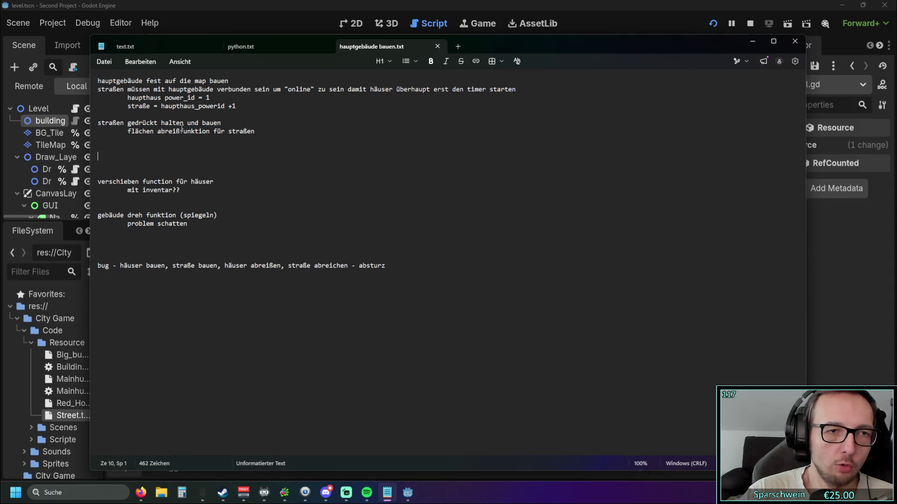
triple_click(258, 134)
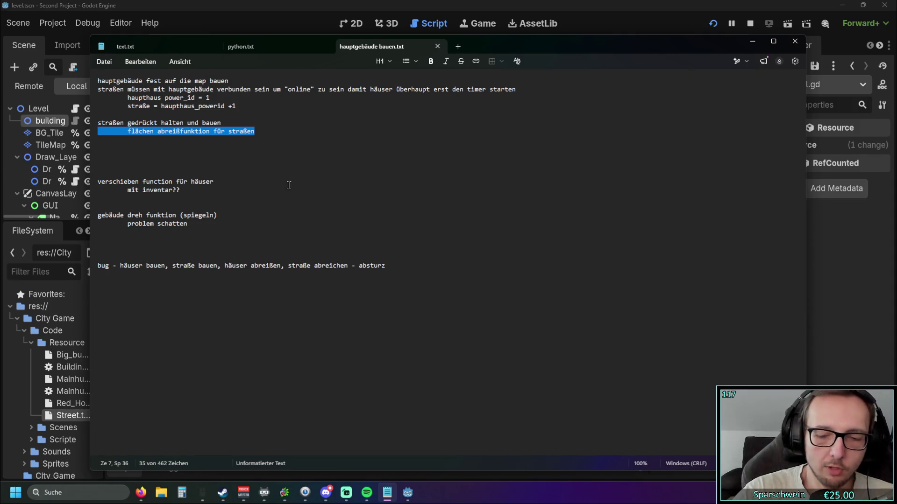
key("BackSpace")
key("BackSpace")
left_click(208, 156)
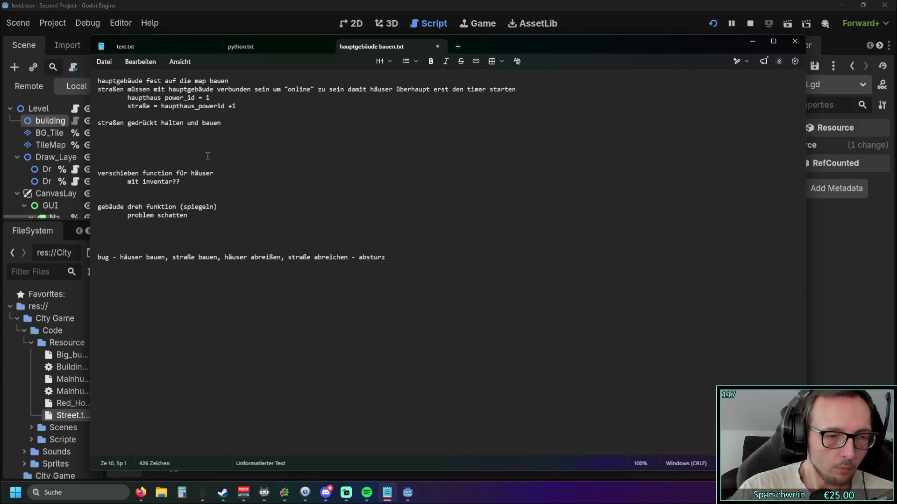
Append ' ??' to the building rotation note after '(spiegeln)'
left_click(219, 205)
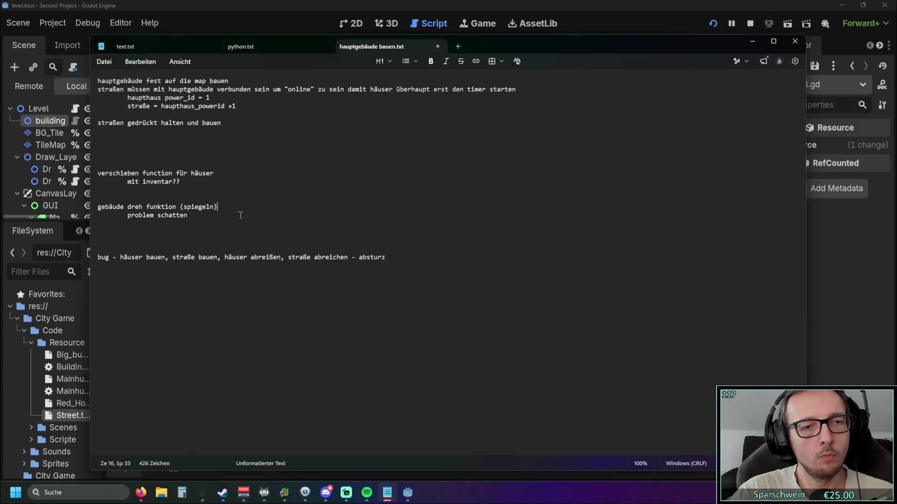
type("??")
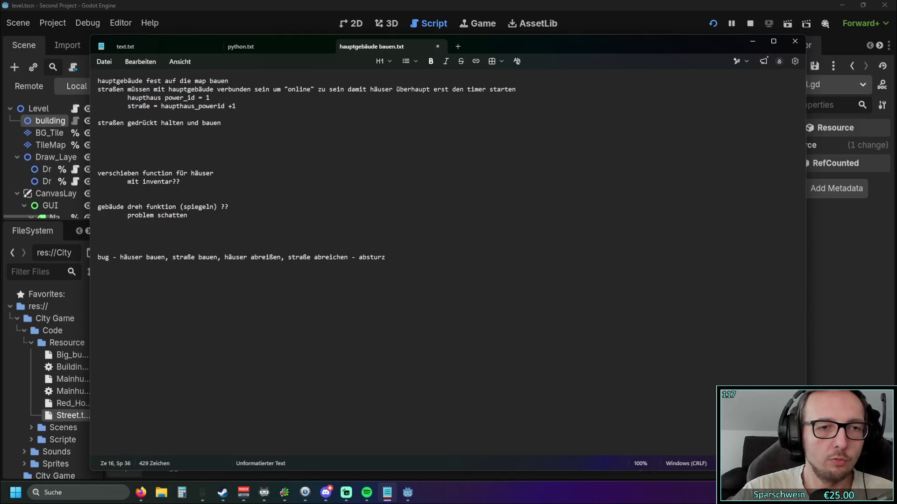
left_click(224, 223)
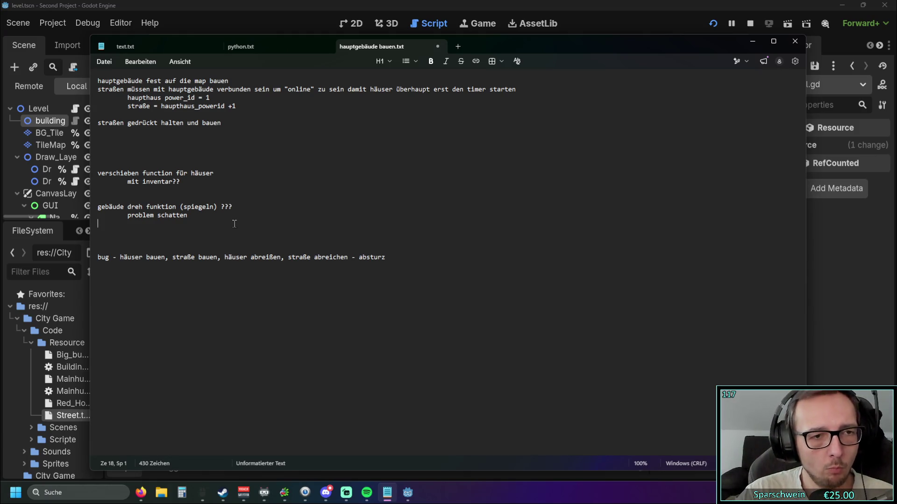
left_click(225, 247)
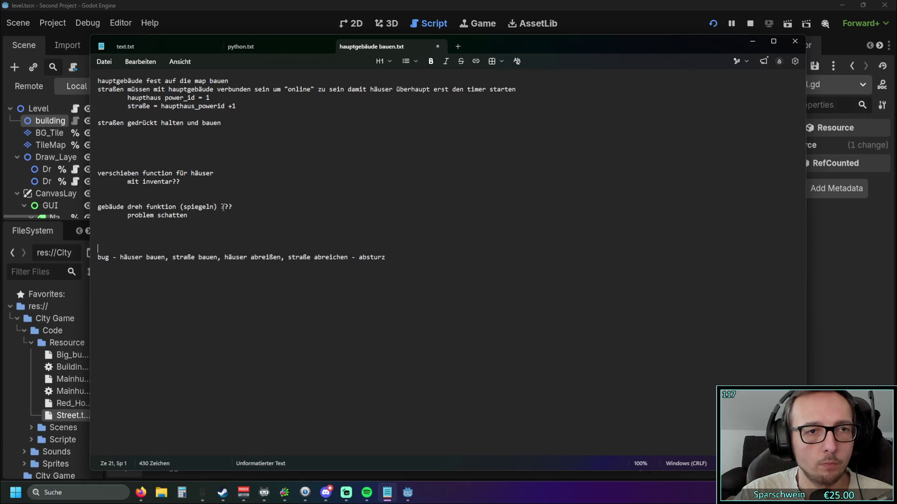
Minimize Notepad and pick the road-building tool in the running game
left_click_drag(98, 89, 150, 90)
left_click(356, 111)
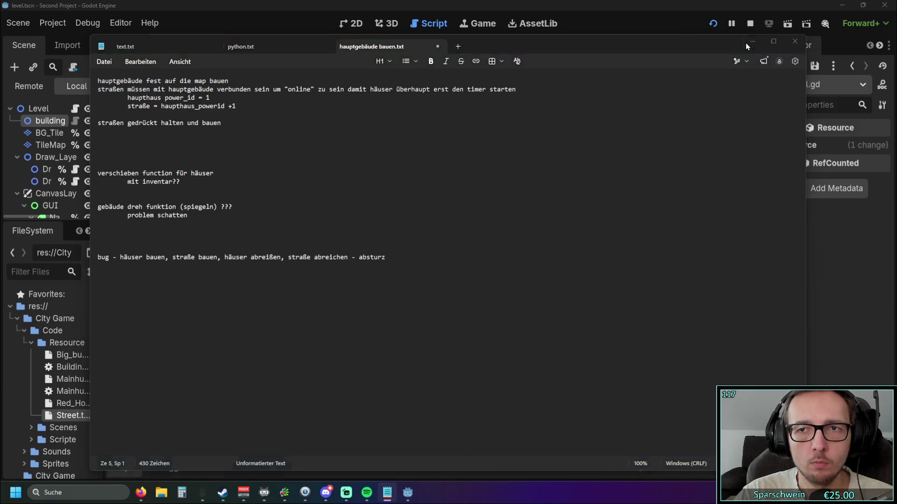
left_click(752, 41)
left_click(513, 381)
Lay and demolish a diagonal road, cancel another road preview with right-click, then stop the game
left_click_drag(374, 298, 475, 230)
left_click_drag(438, 308, 476, 152)
left_click(514, 380)
left_click_drag(428, 272, 551, 205)
right_click(561, 188)
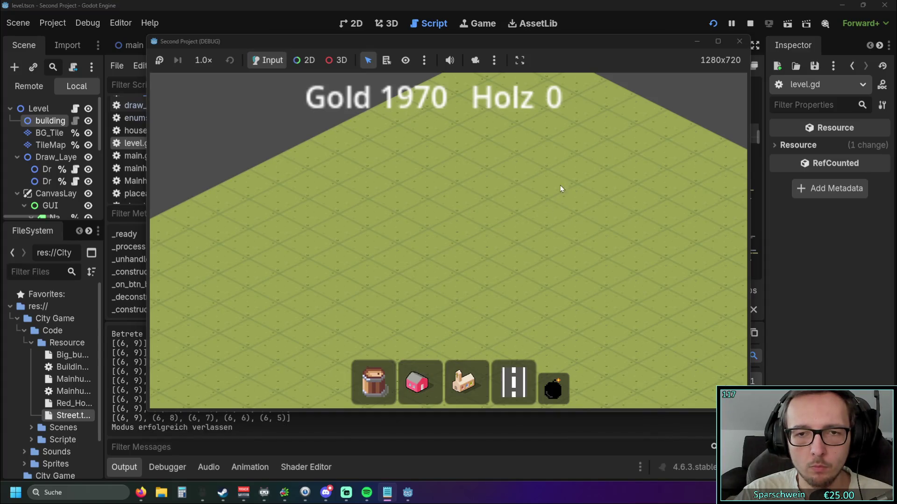
left_click(740, 41)
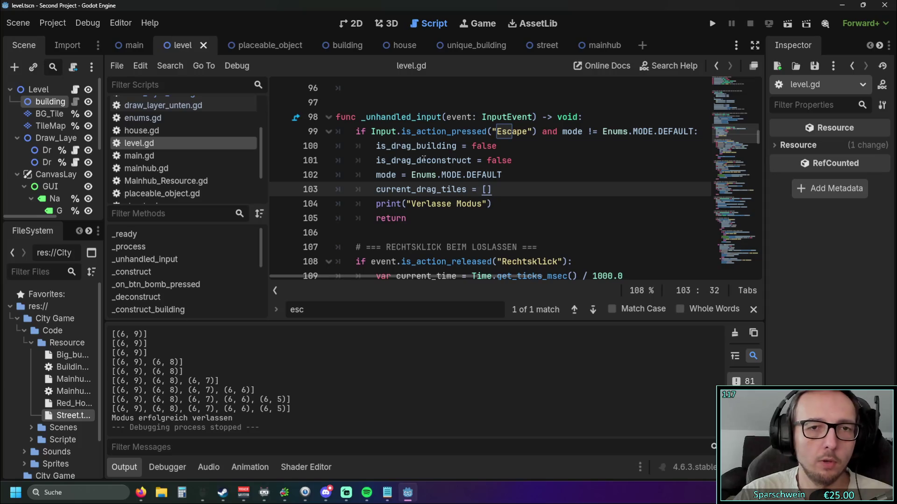
Locate the Escape check on line 99 and the 'Rechtsklick' handling on line 108 in level.gd
scroll(428, 160, "down", 2)
left_click_drag(410, 276, 430, 276)
scroll(430, 276, "left", 2)
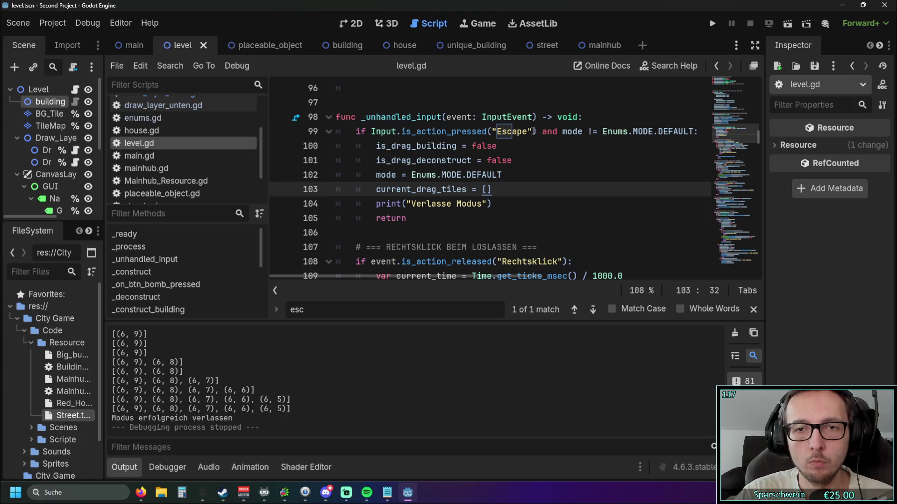
key("F3")
scroll(494, 277, "right", 3)
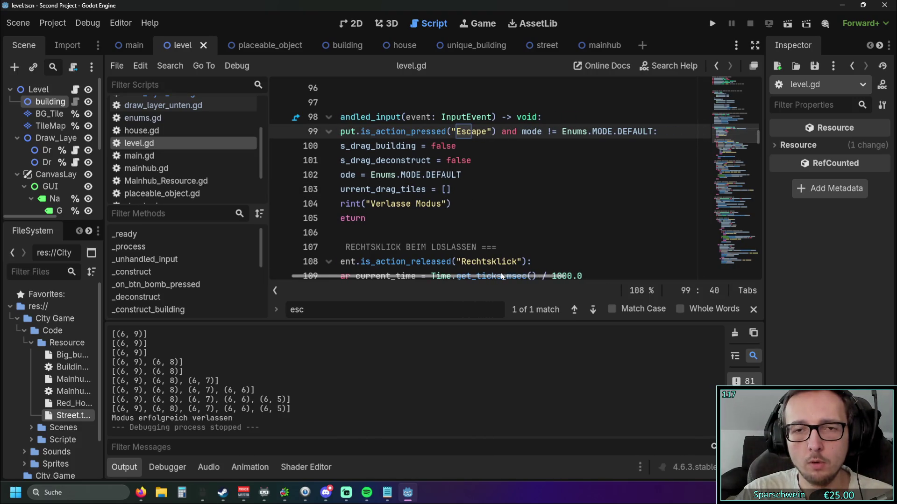
scroll(491, 278, "left", 2)
scroll(555, 187, "down", 3)
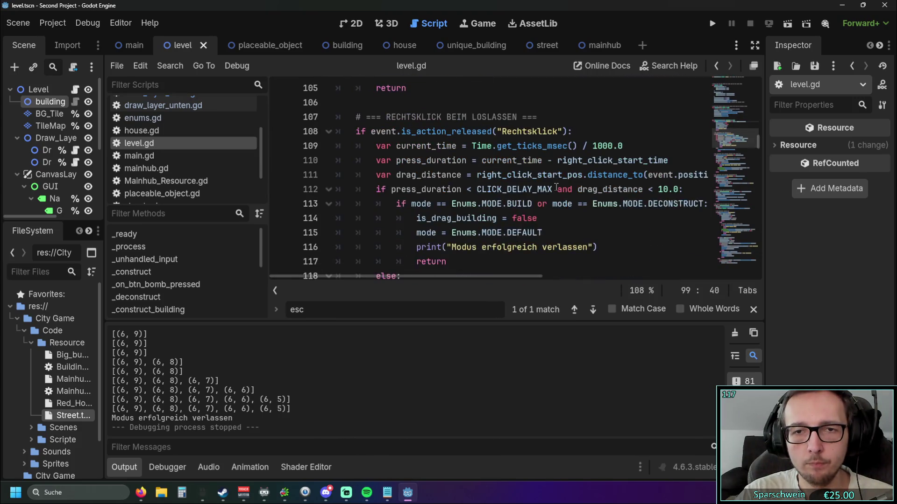
scroll(556, 188, "up", 2)
scroll(518, 219, "down", 1)
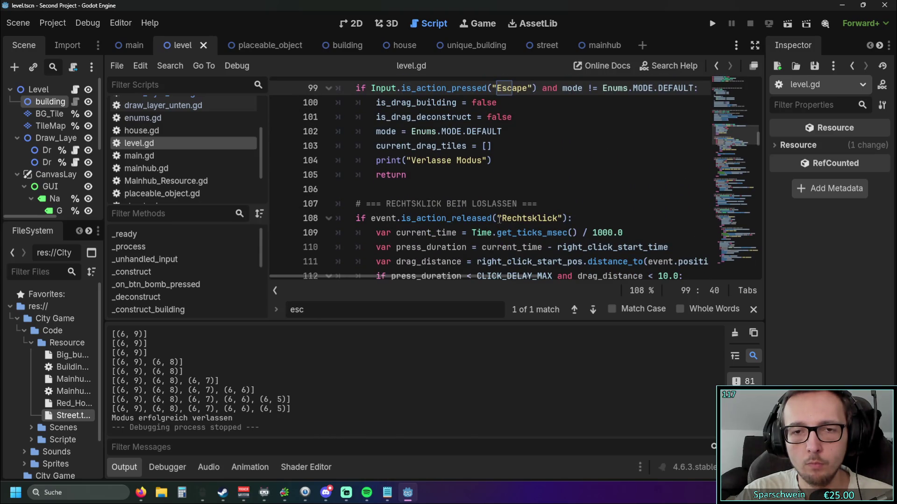
scroll(502, 196, "down", 1)
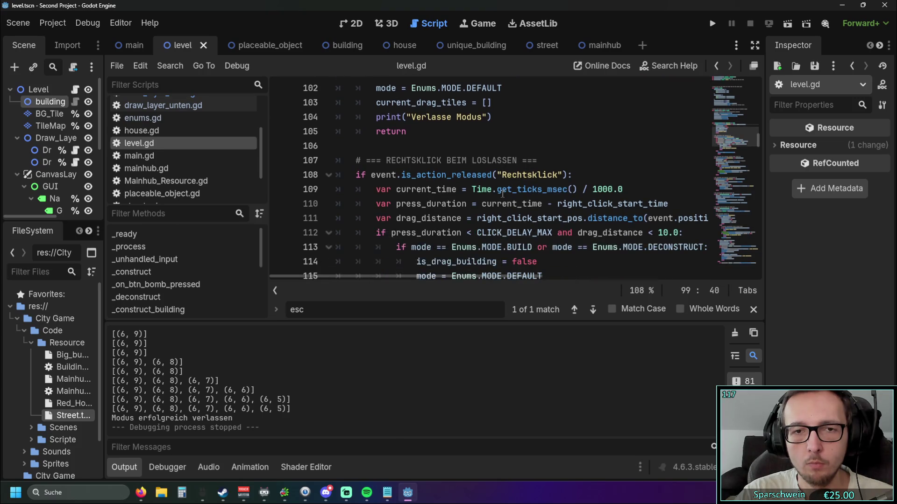
left_click_drag(498, 175, 563, 175)
left_click(591, 152)
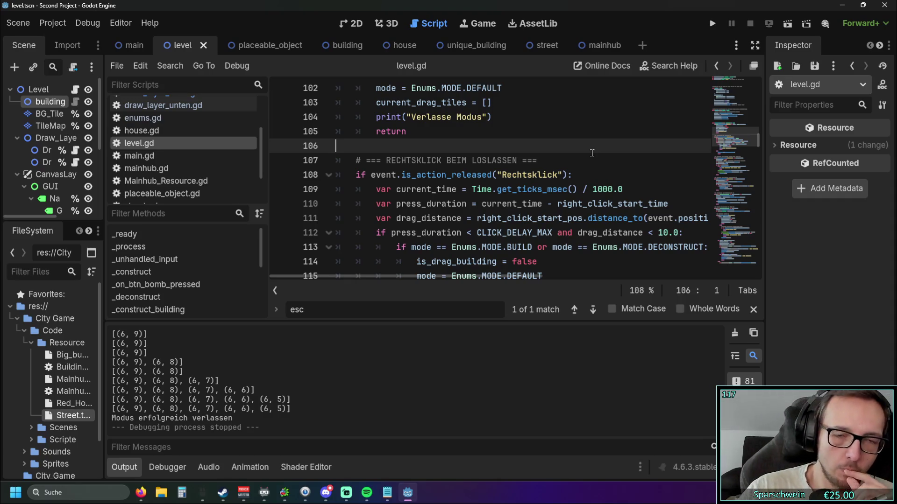
Return to line 99 and put the caret right after the Escape action name
scroll(586, 159, "down", 1)
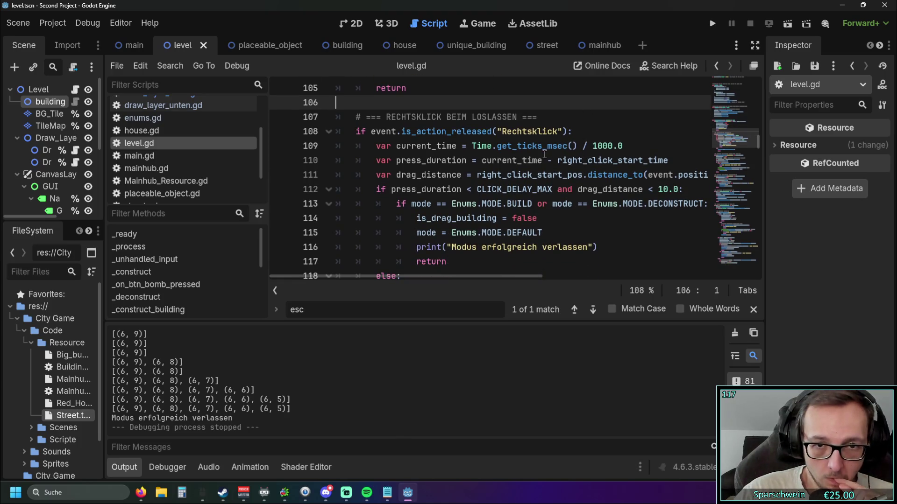
mouse_move(419, 277)
left_mouse_down()
mouse_move(457, 271)
mouse_move(428, 272)
left_mouse_up()
scroll(429, 267, "up", 4)
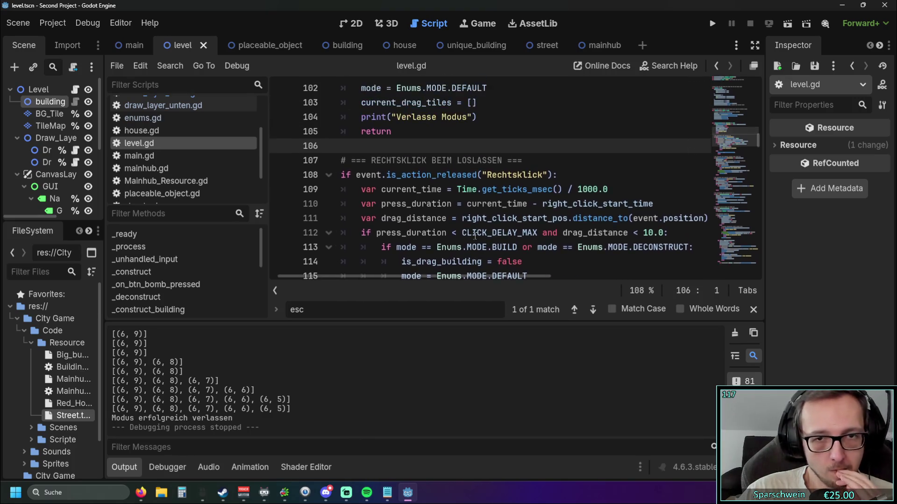
scroll(474, 236, "down", 1)
scroll(474, 236, "up", 1)
scroll(475, 236, "down", 1)
scroll(474, 236, "up", 1)
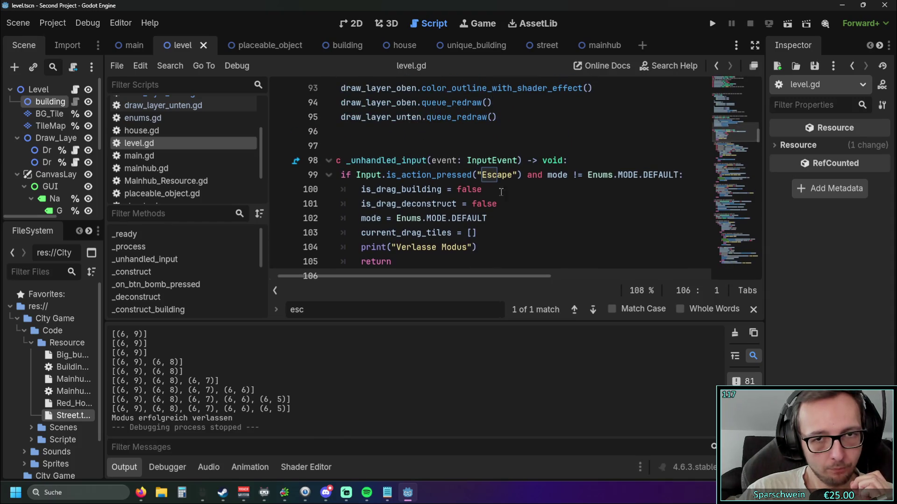
left_click(517, 175)
scroll(519, 198, "down", 2)
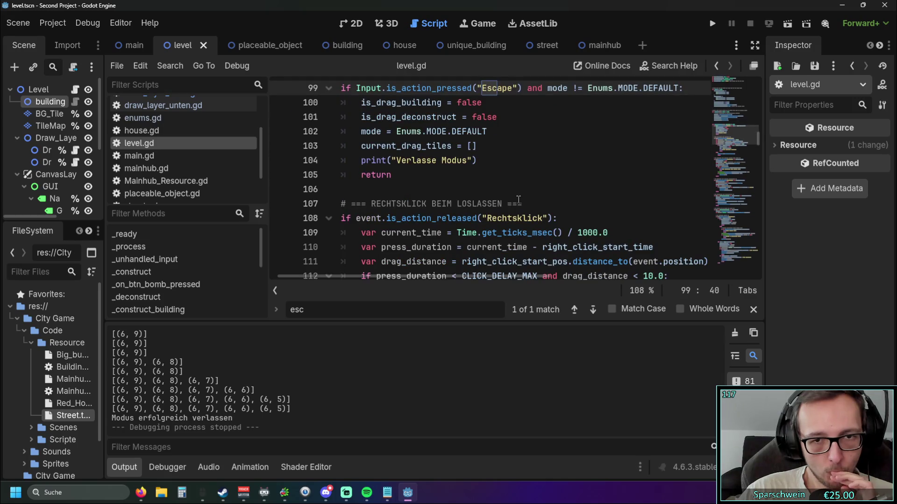
scroll(519, 199, "down", 2)
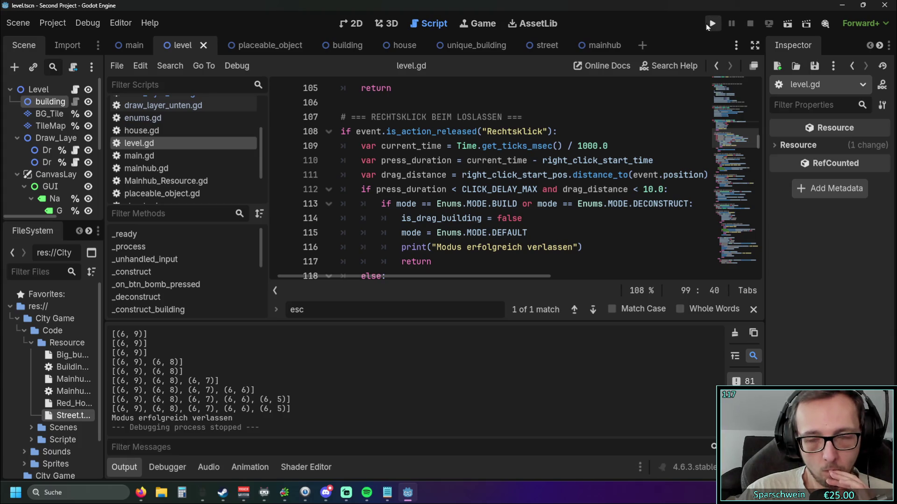
scroll(490, 178, "up", 4)
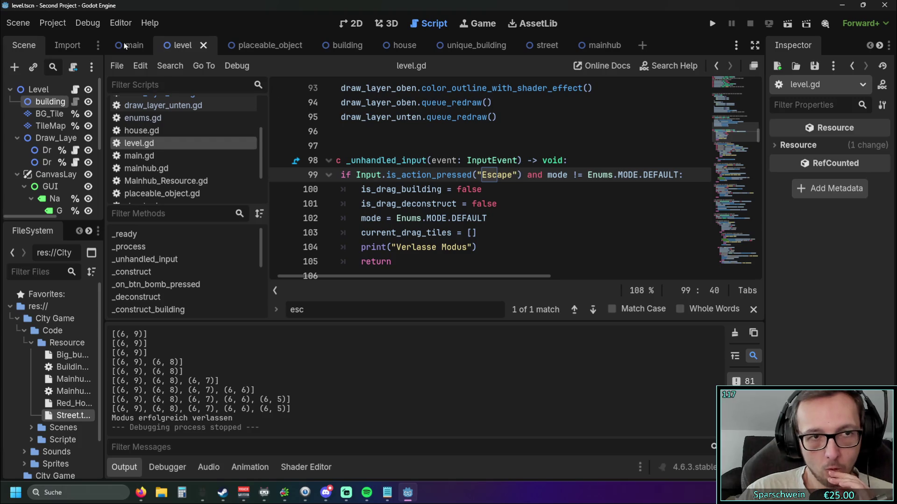
left_click(18, 23)
key("Escape")
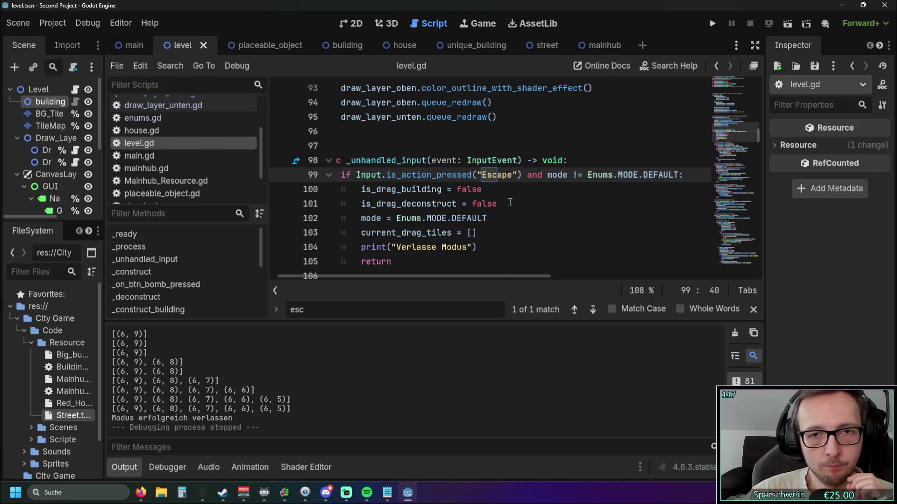
scroll(510, 202, "down", 2)
left_click_drag(480, 218, 548, 218)
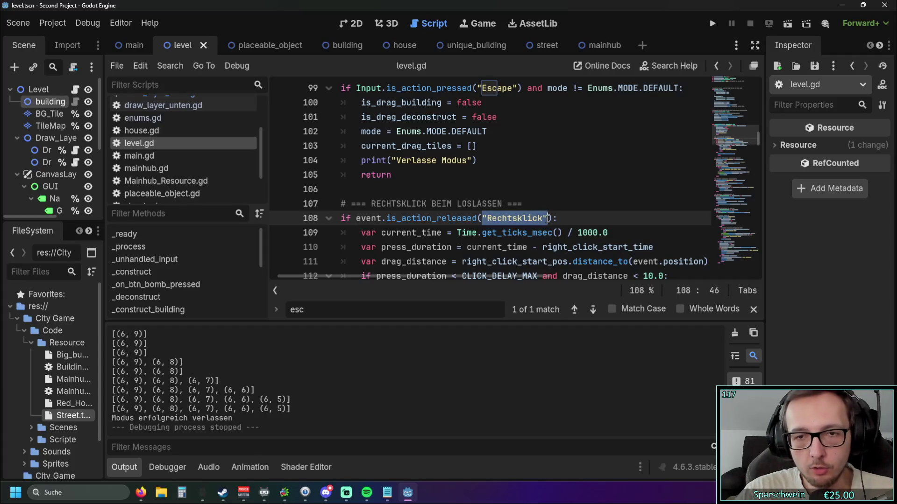
scroll(546, 218, "up", 1)
left_click(516, 131)
Try "Rechtsklick" as a second is_action_pressed argument, then undo it
type(", \"Rechtsklick\"")
left_click(531, 210)
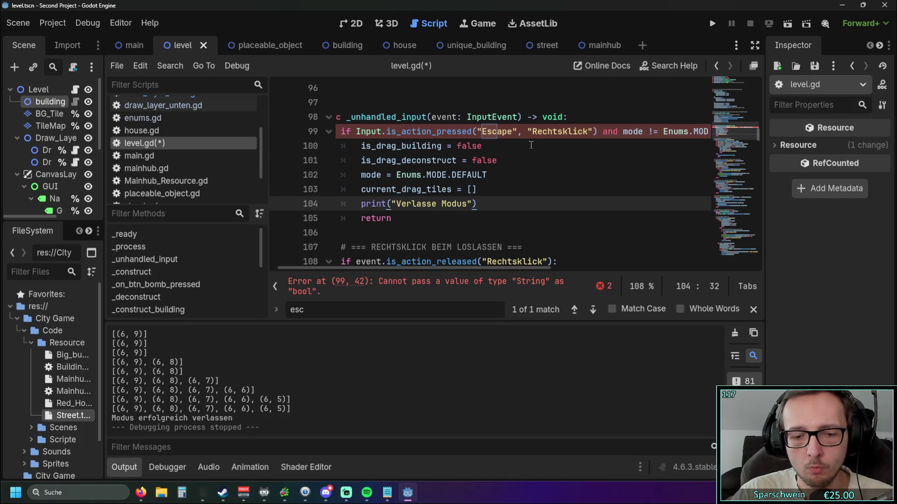
key("ctrl+z")
left_click(516, 160)
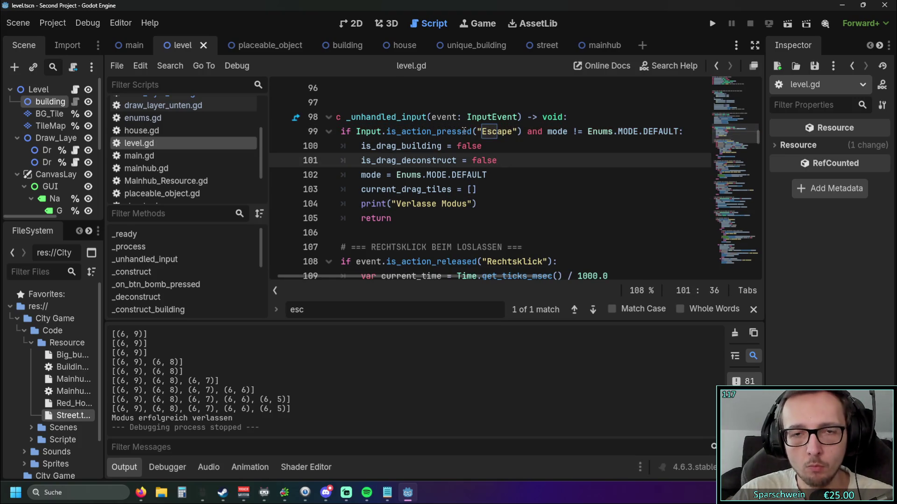
mouse_move(464, 131)
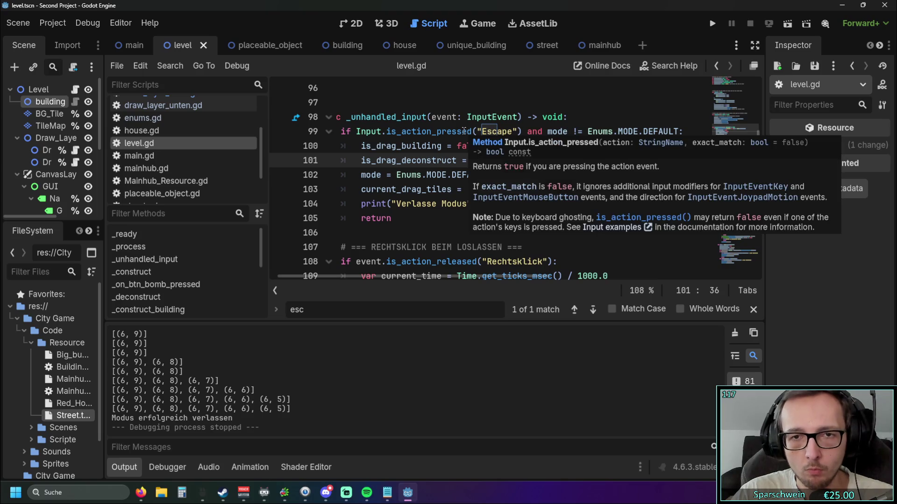
left_click(438, 175)
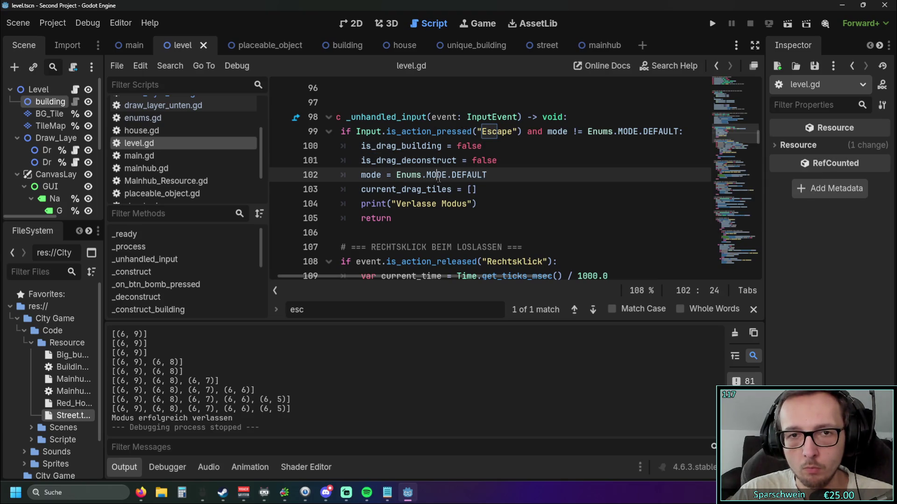
Open a parenthesis before Input on line 99 and copy the Escape check
left_click(518, 131)
scroll(472, 275, "right", 3)
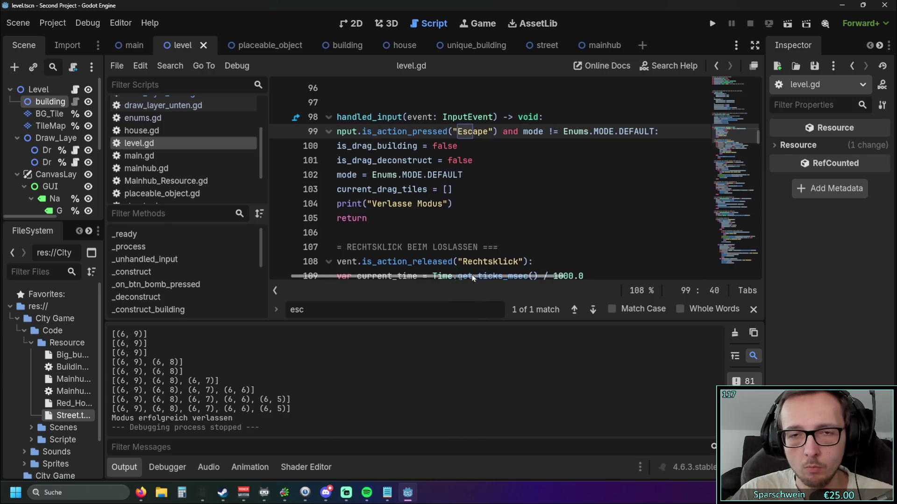
scroll(420, 293, "left", 3)
left_click(371, 132)
type("(")
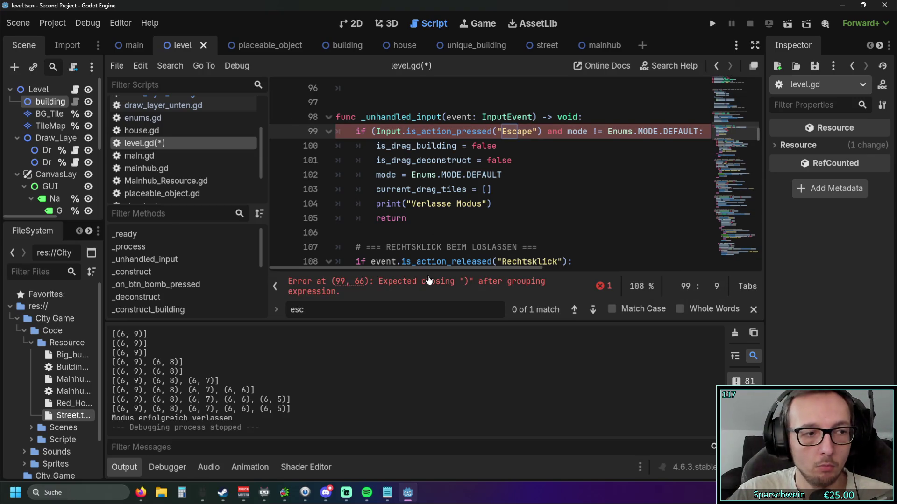
left_click_drag(378, 132, 540, 134)
key("ctrl+c")
left_click(541, 133)
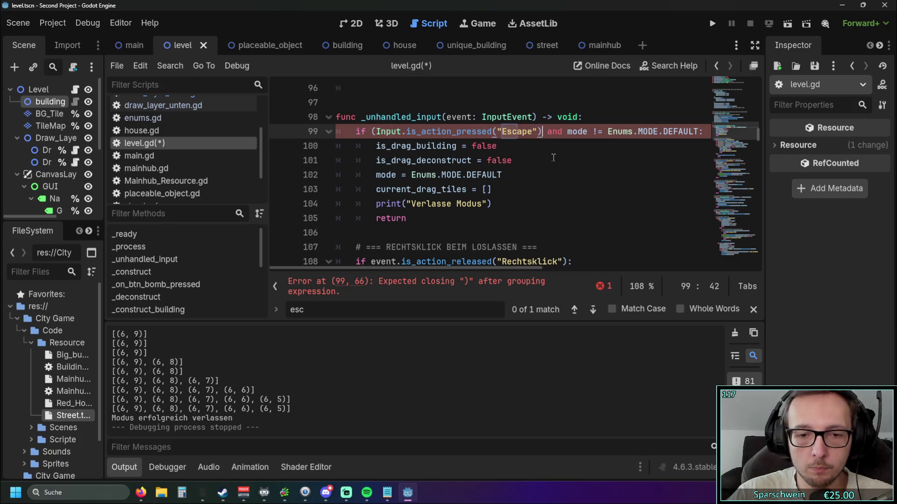
Add 'or Input.is_action_pressed("Rechtsklick"))' after the Escape check on line 99
type("or")
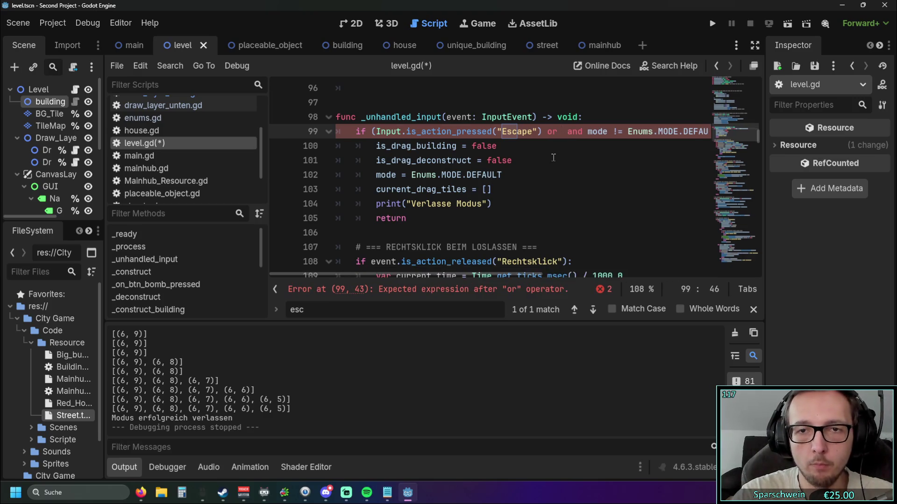
key("ctrl+v")
left_click_drag(649, 132, 690, 131)
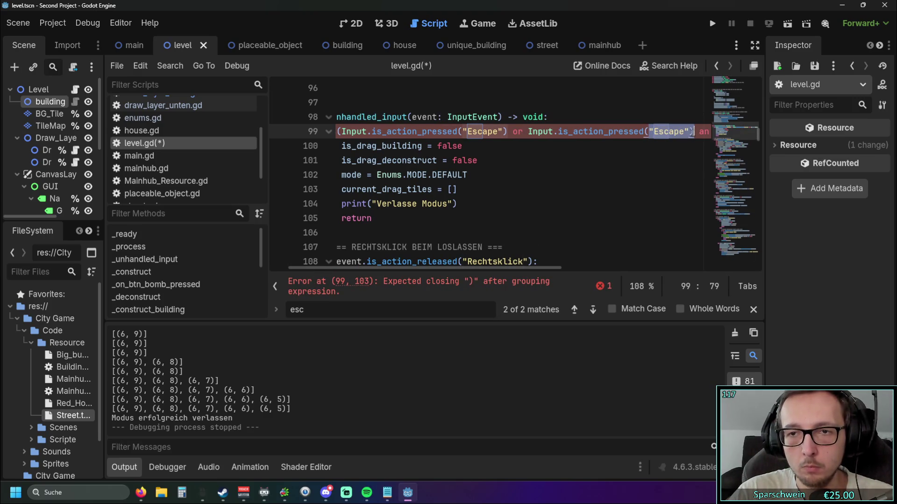
left_click_drag(465, 257, 528, 253)
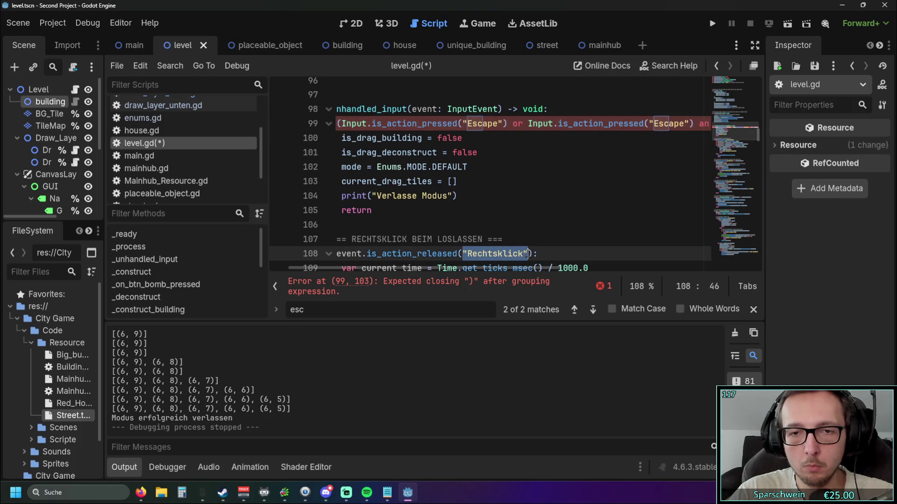
scroll(596, 210, "up", 2)
double_click(672, 210)
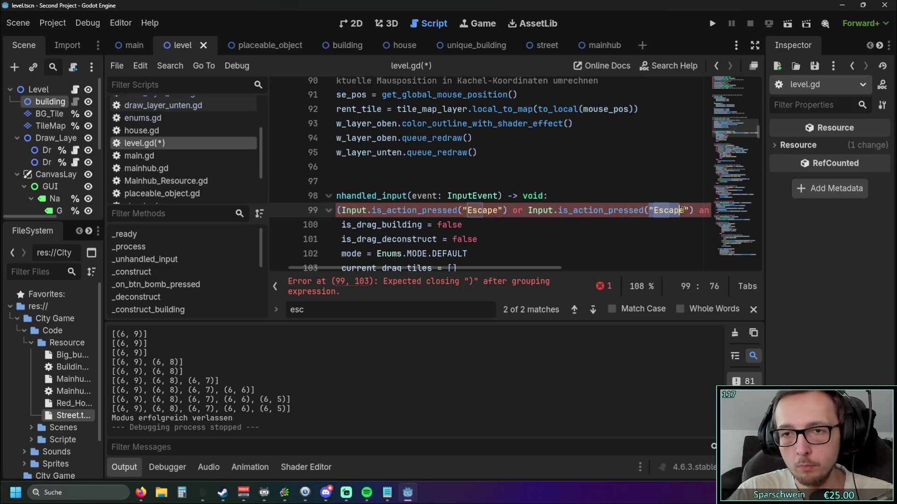
type("Rechtsklick\"")
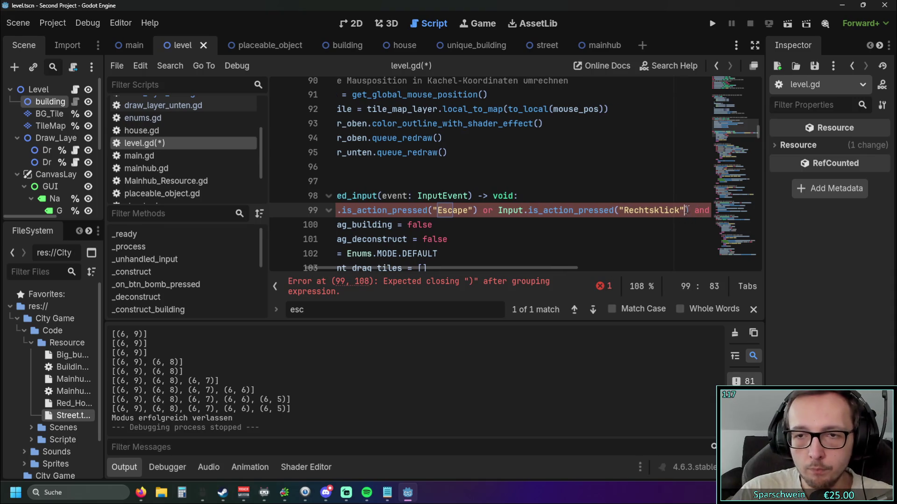
type(")")
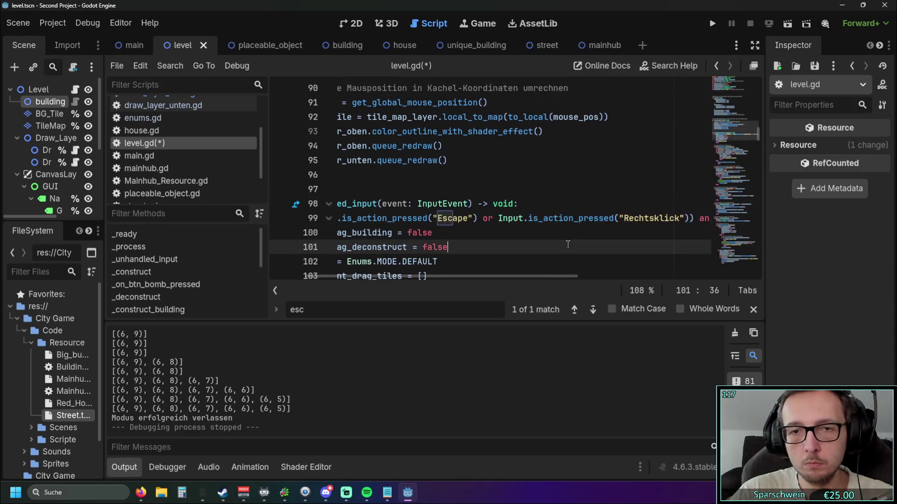
Run the game, build a five-tile street, cancel previews with right-click, enter demolition mode, stop with F8
left_click(712, 25)
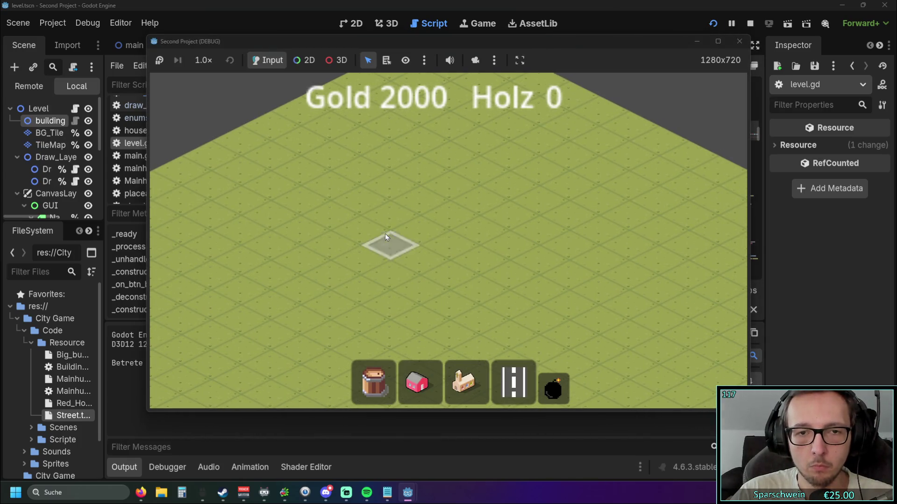
left_click_drag(385, 237, 502, 187)
left_click_drag(407, 322, 513, 256)
right_click(520, 255)
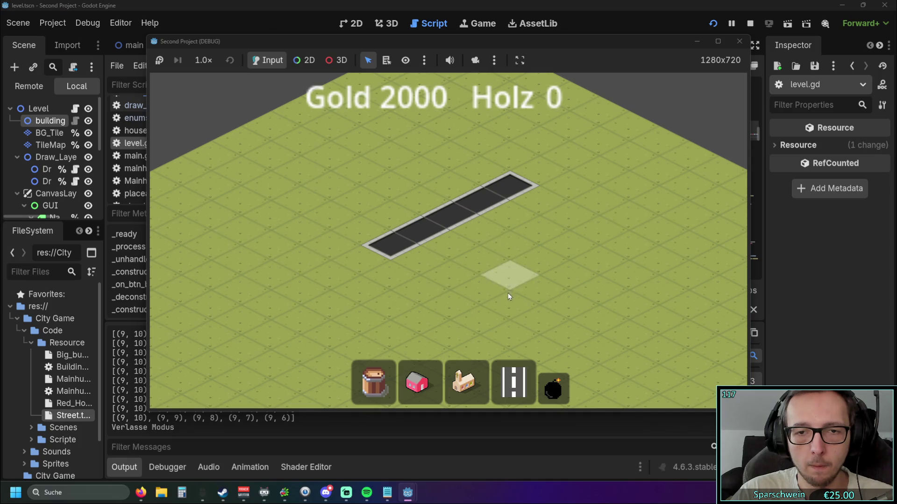
scroll(512, 239, "down", 3)
left_click(514, 383)
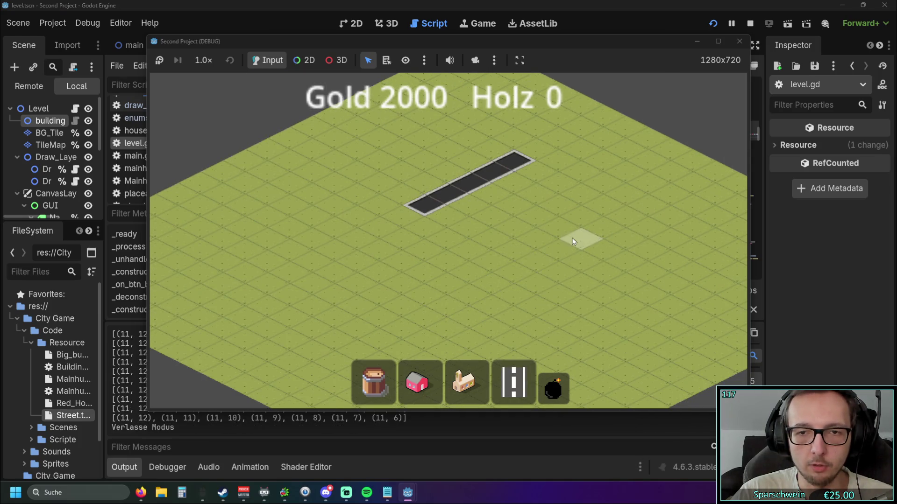
left_click_drag(503, 237, 508, 269)
left_click(513, 369)
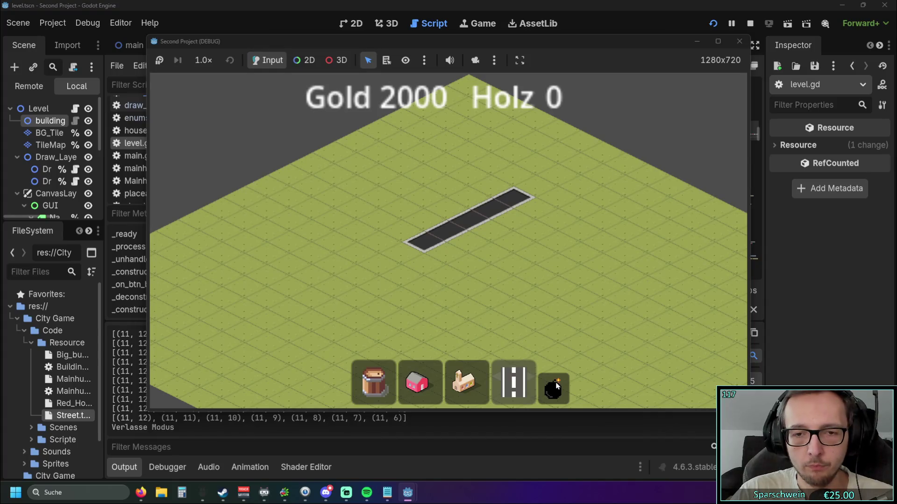
mouse_move(411, 306)
left_mouse_down()
mouse_move(520, 260)
mouse_move(526, 302)
mouse_move(493, 150)
left_mouse_up()
left_click(553, 387)
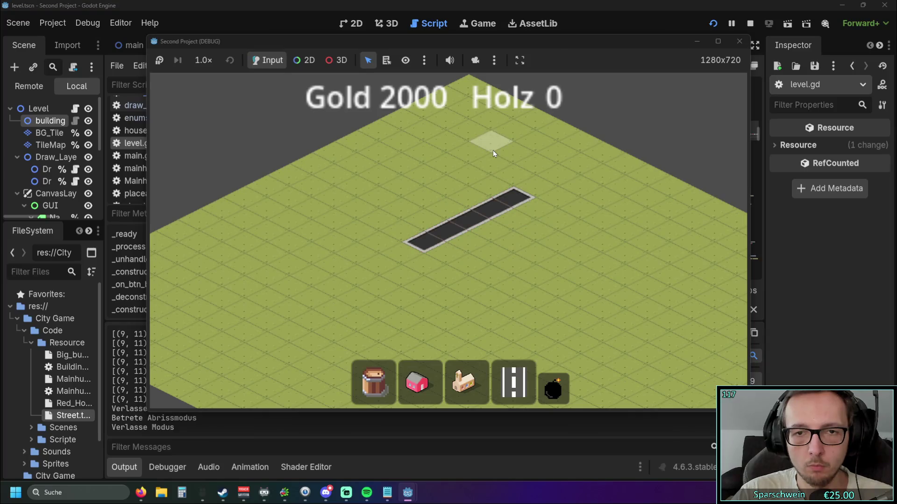
key("F8")
left_click(592, 203)
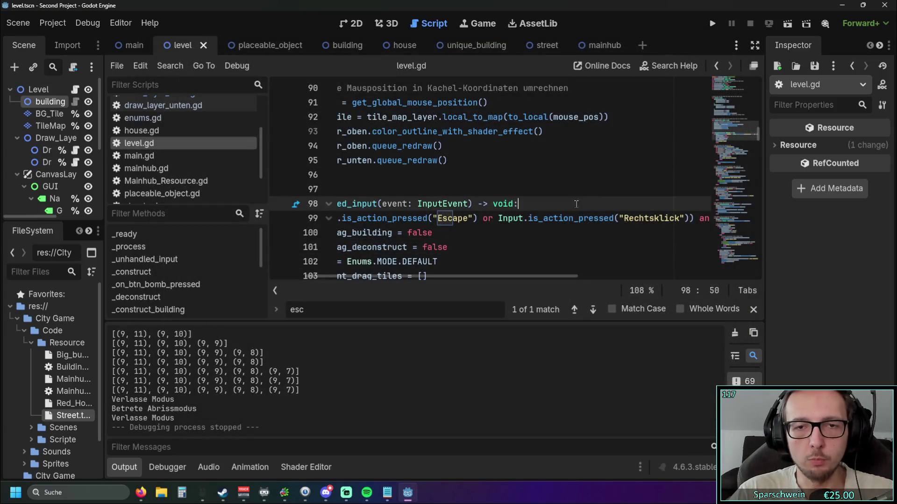
scroll(565, 196, "down", 2)
left_click(712, 24)
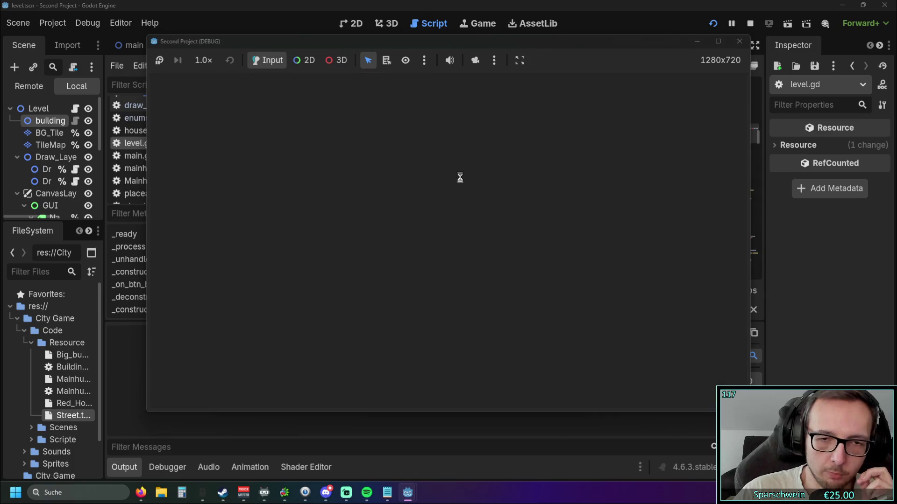
scroll(398, 226, "down", 4)
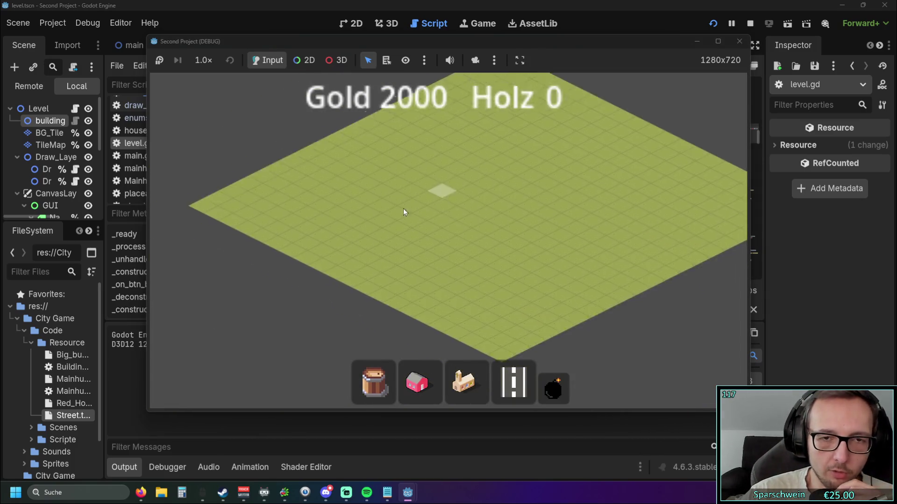
key("Right")
key("Down")
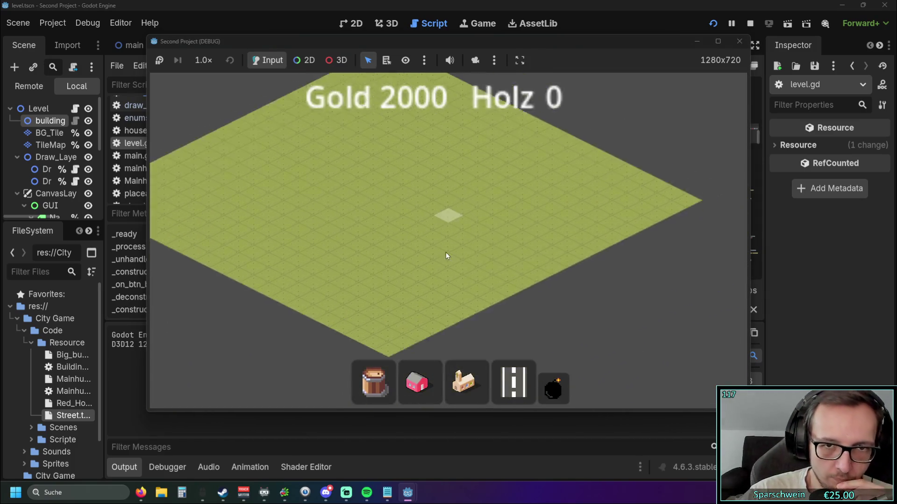
key("Up")
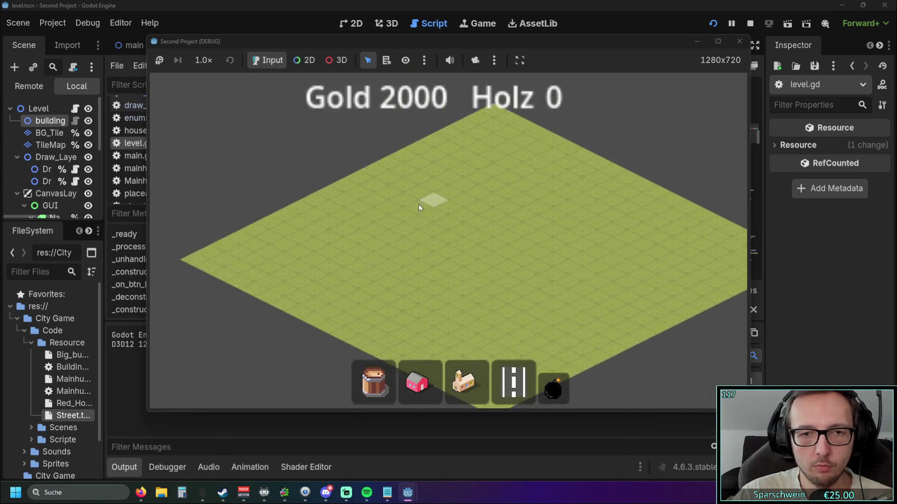
key("Left")
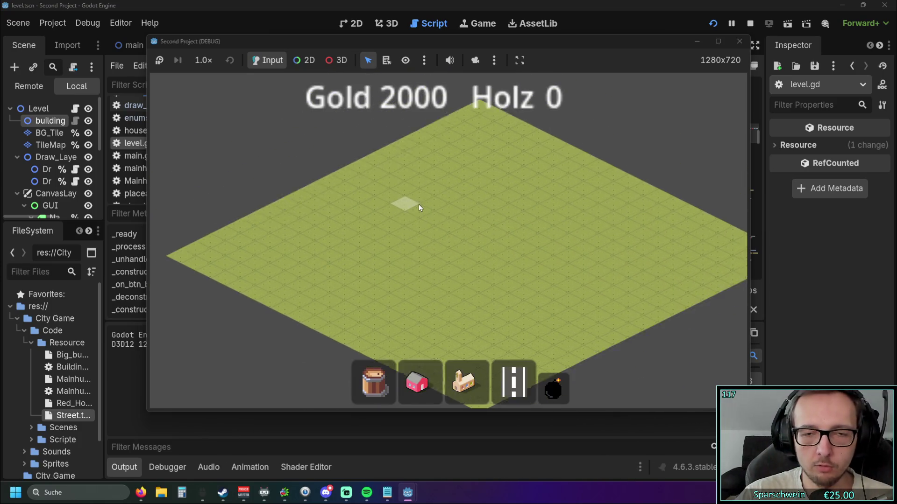
key("Down")
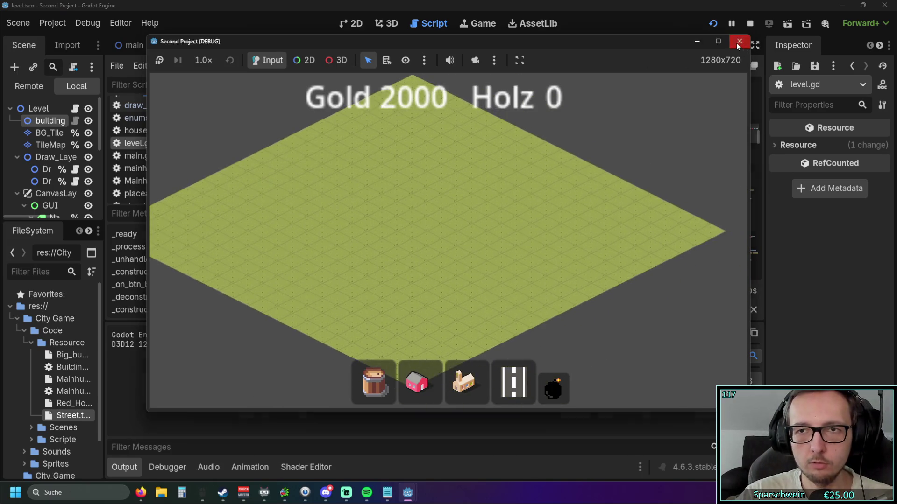
left_click(738, 42)
left_click_drag(442, 276, 395, 274)
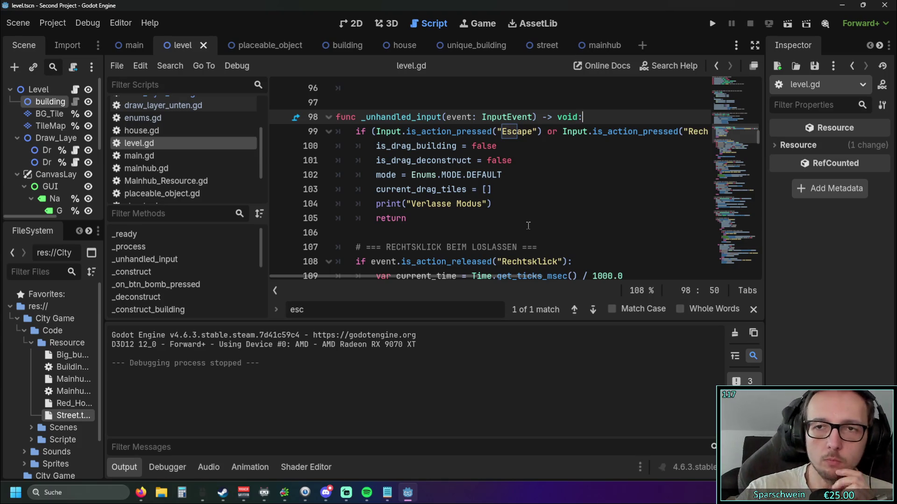
Launch the game and build crossing street strips, then leave build mode
left_click(715, 24)
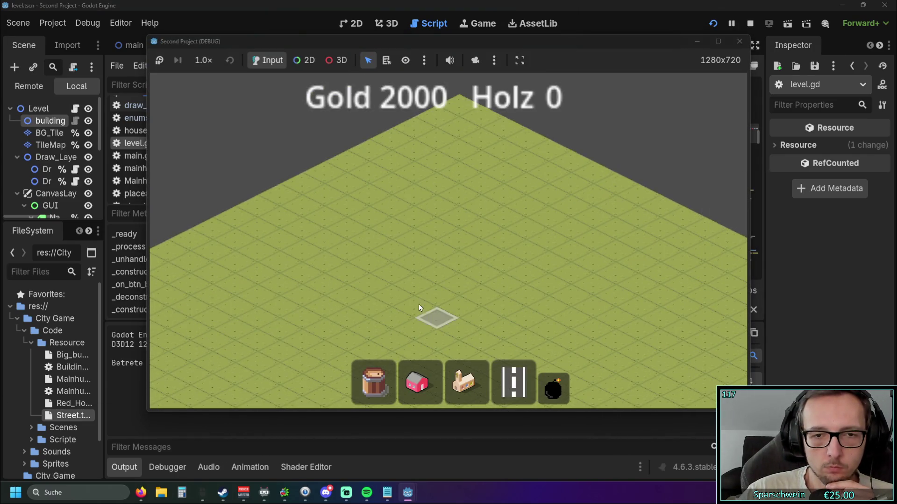
mouse_move(419, 304)
left_mouse_down()
mouse_move(438, 201)
mouse_move(469, 234)
mouse_move(449, 247)
left_mouse_up()
mouse_move(382, 273)
left_mouse_down()
mouse_move(375, 208)
mouse_move(513, 292)
mouse_move(512, 284)
left_mouse_up()
left_click_drag(469, 311, 596, 252)
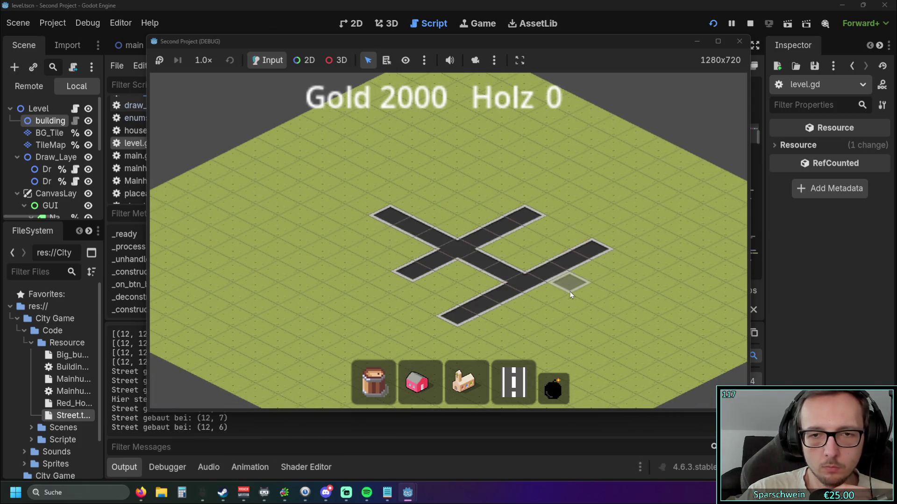
right_click(572, 290)
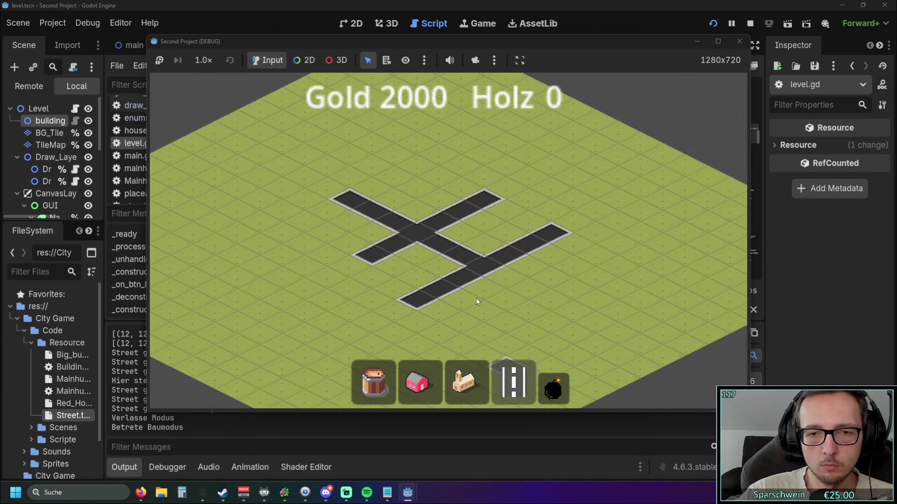
Extend the road down-right from its end, demolish all streets, and close the game
left_click_drag(496, 203, 587, 252)
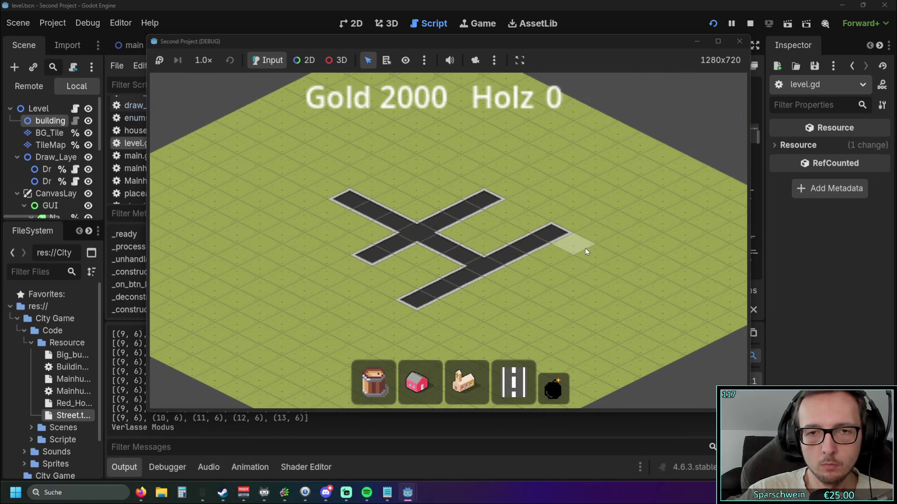
left_click(513, 382)
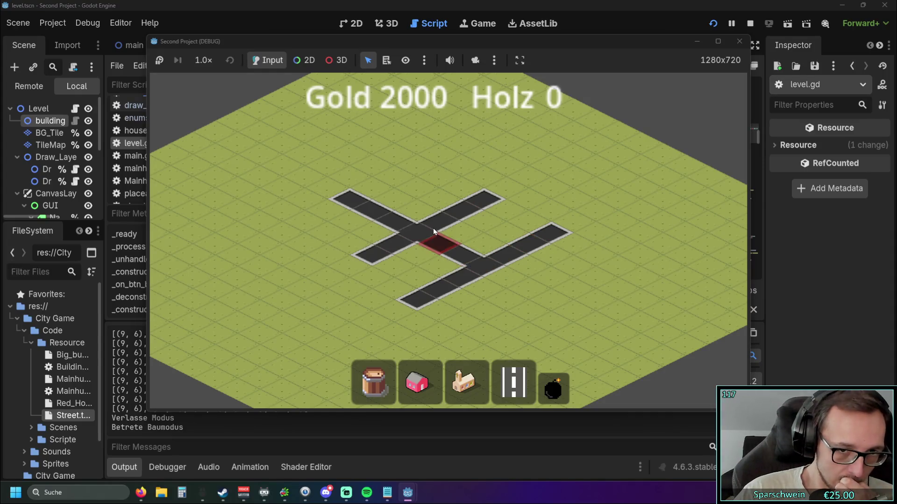
left_click_drag(592, 234, 633, 274)
right_click(560, 303)
left_click(514, 382)
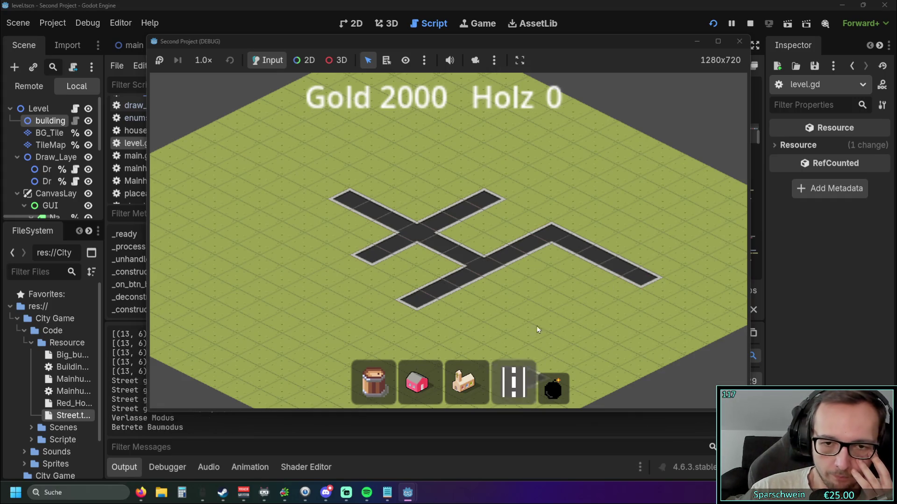
left_click(553, 388)
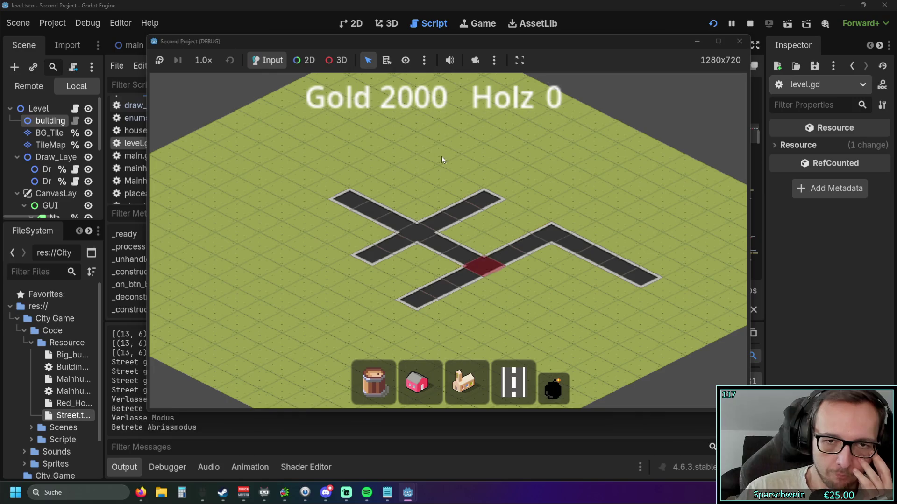
left_click(509, 268)
right_click(508, 266)
left_click(740, 41)
Review the 'Street abgerissen' log lines and the Rechtsklick handler, then relaunch the game
scroll(235, 390, "up", 5)
scroll(235, 390, "up", 5)
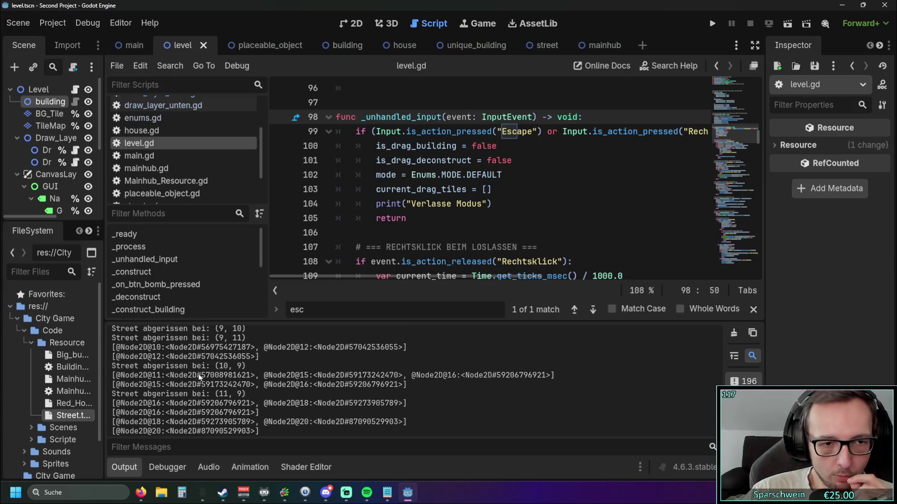
scroll(184, 379, "up", 3)
scroll(187, 381, "down", 5)
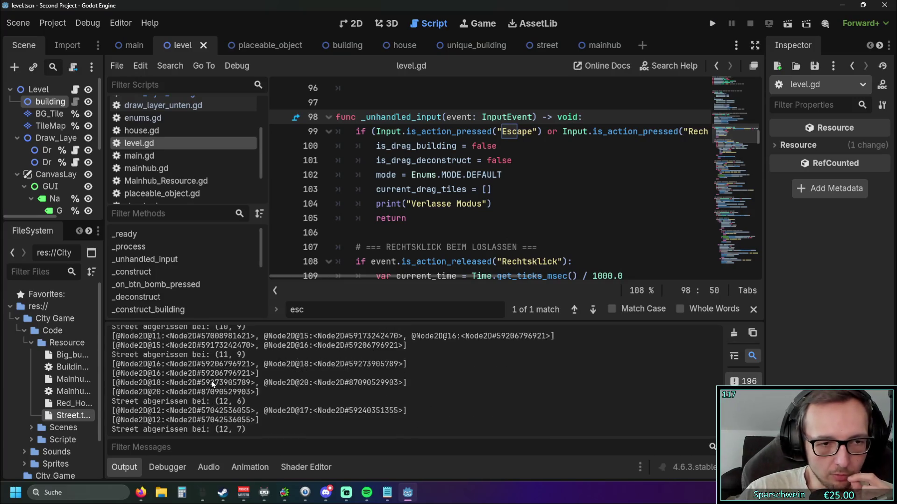
scroll(219, 385, "down", 5)
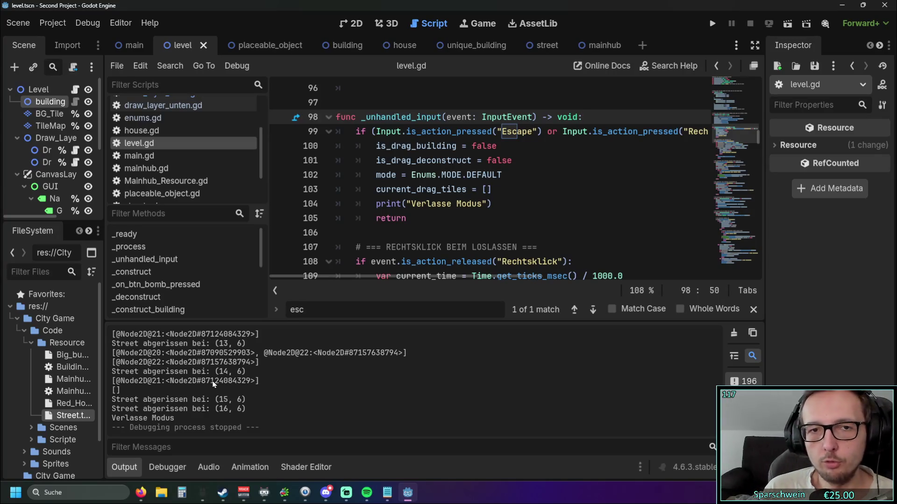
scroll(460, 211, "down", 3)
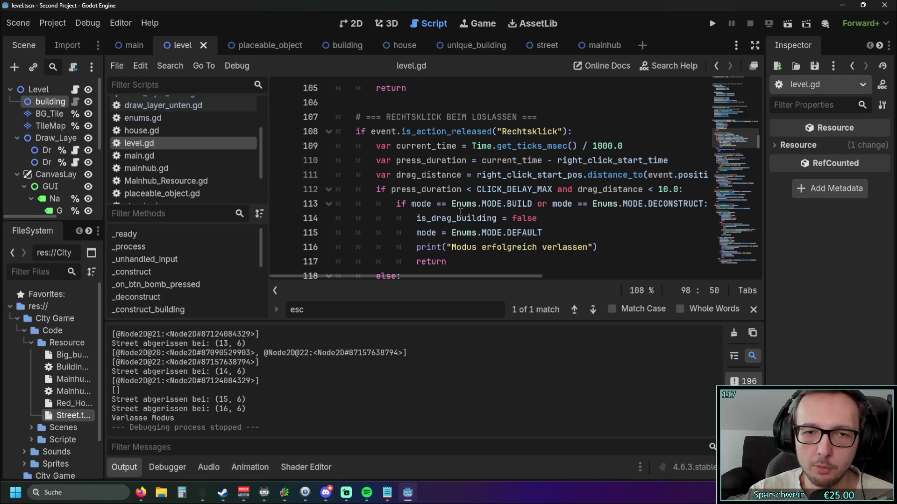
scroll(460, 213, "up", 1)
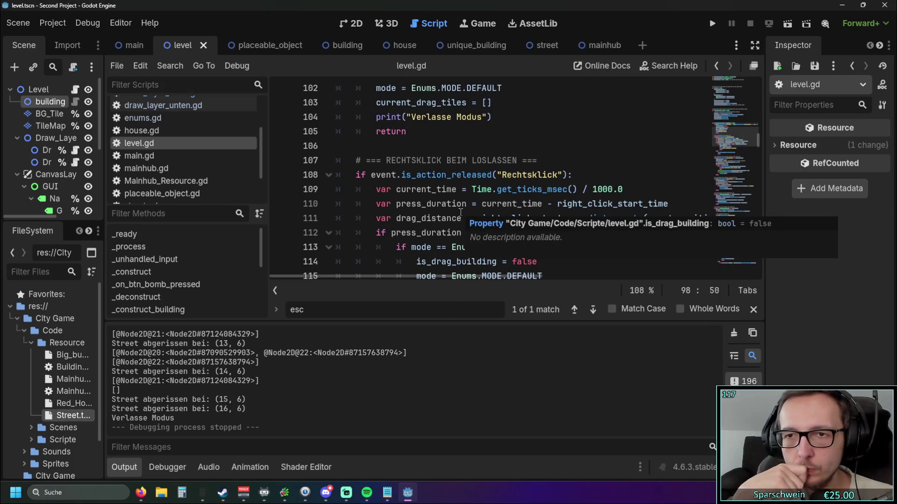
scroll(460, 211, "down", 3)
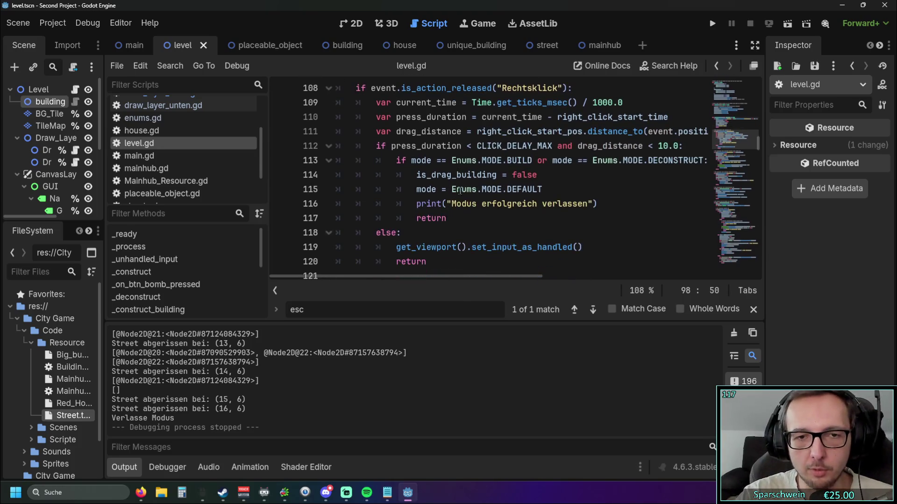
left_click(710, 26)
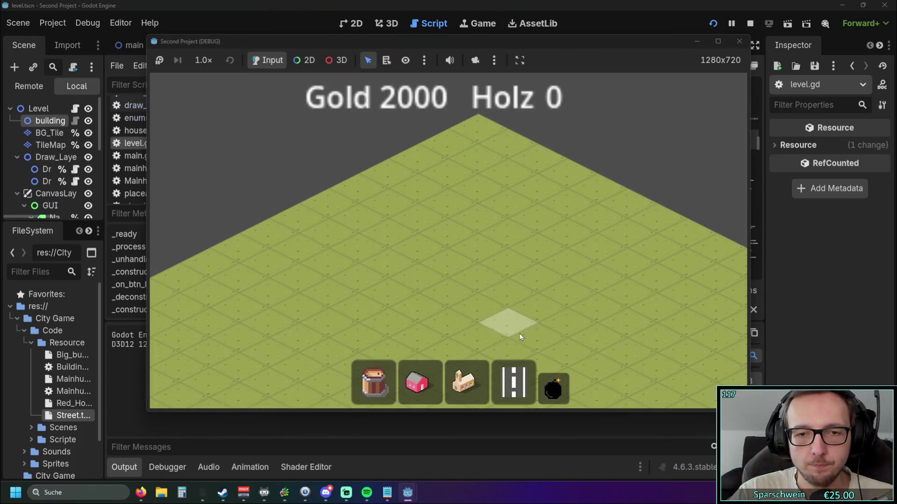
Lay a straight road and place three houses beside it
left_click(514, 383)
left_click_drag(452, 284, 511, 274)
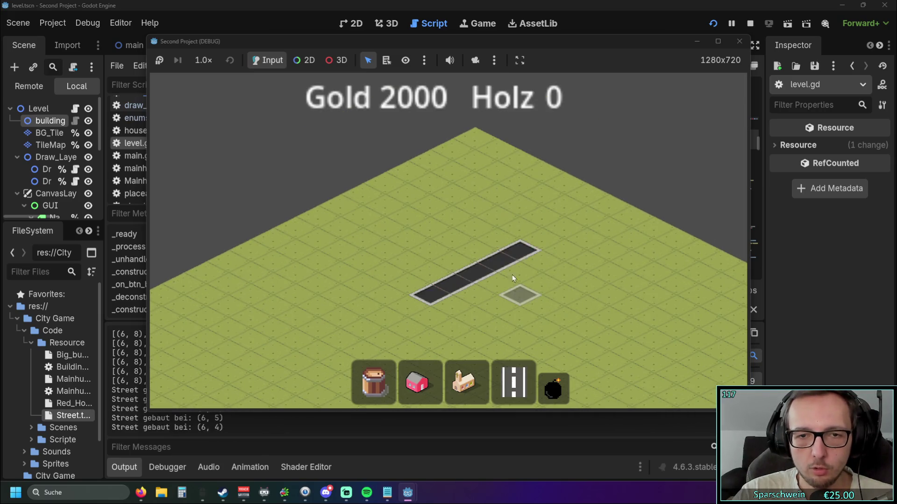
left_click_drag(439, 318, 472, 180)
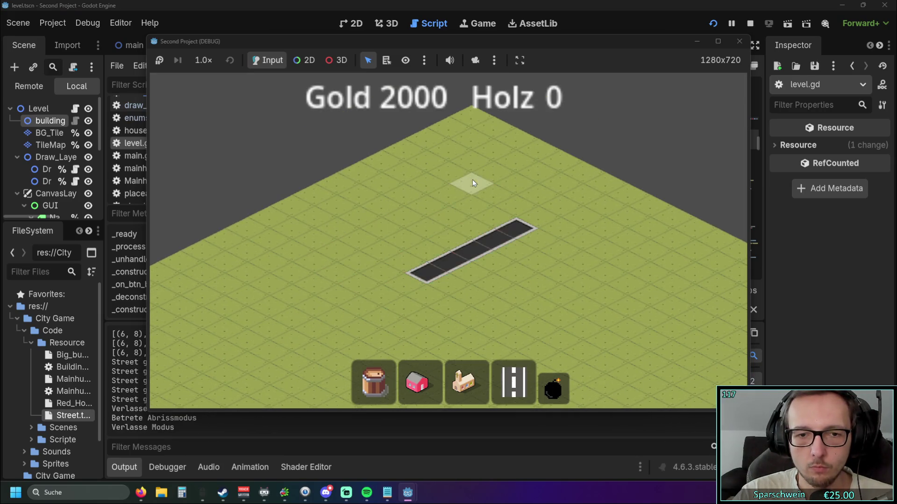
key("2")
left_click(436, 245)
left_click(472, 224)
left_click(421, 250)
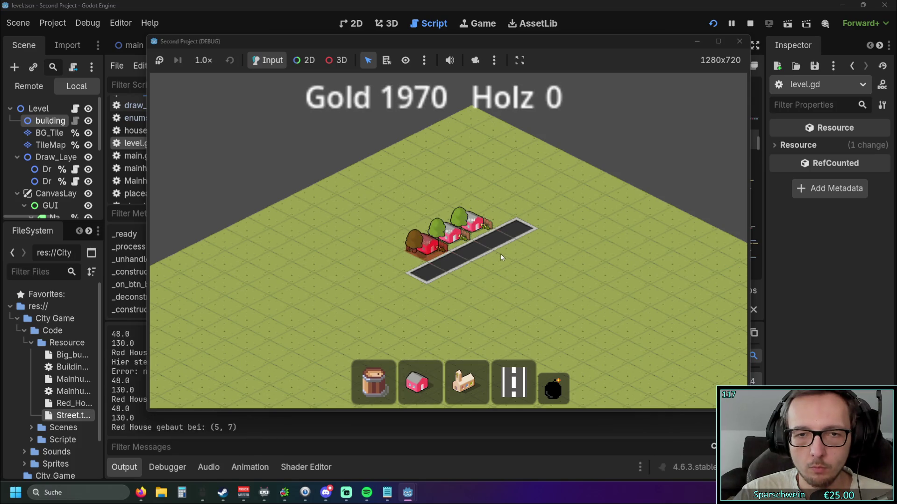
scroll(505, 276, "up", 2)
Cancel a demolish drag, then build a second diagonal street below and demolish its middle
key("5")
mouse_move(422, 321)
left_mouse_down()
mouse_move(459, 166)
mouse_move(461, 300)
mouse_move(447, 252)
mouse_move(419, 245)
mouse_move(473, 126)
mouse_move(421, 292)
mouse_move(396, 242)
mouse_move(458, 201)
mouse_move(471, 119)
left_mouse_up()
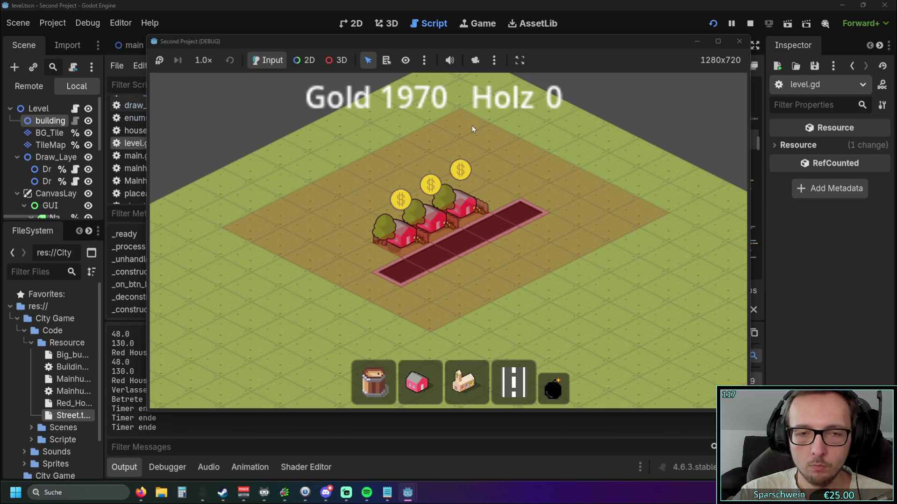
right_click(473, 128)
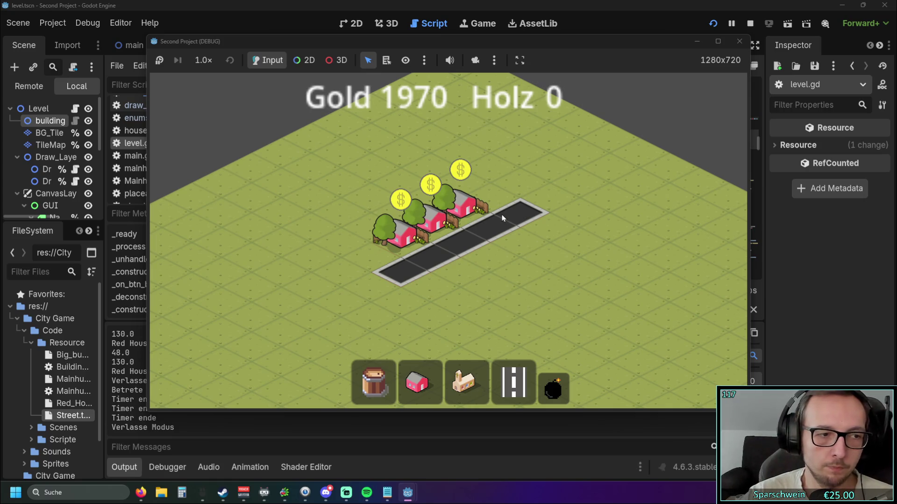
scroll(513, 261, "down", 3)
left_click(514, 382)
left_click_drag(369, 234, 524, 313)
key("Delete")
left_click_drag(385, 278, 474, 251)
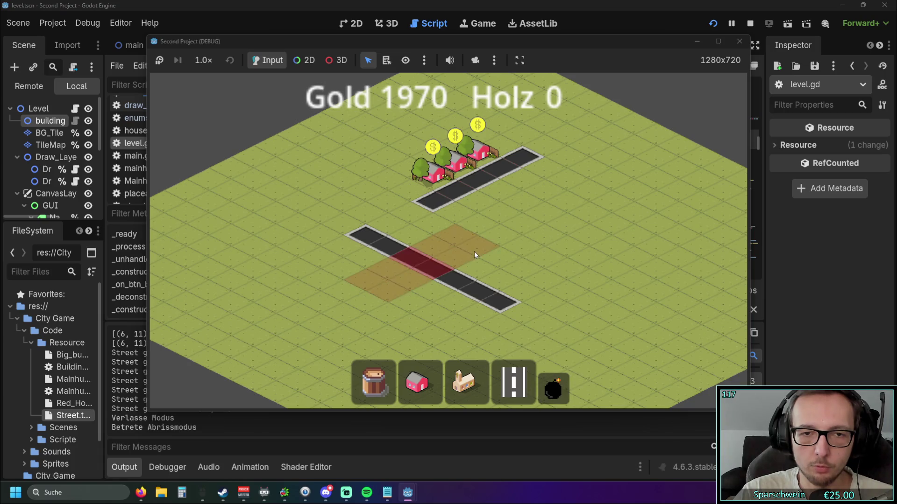
Pan the map and demolish two tiles of the middle street
right_click(520, 260)
key("Down")
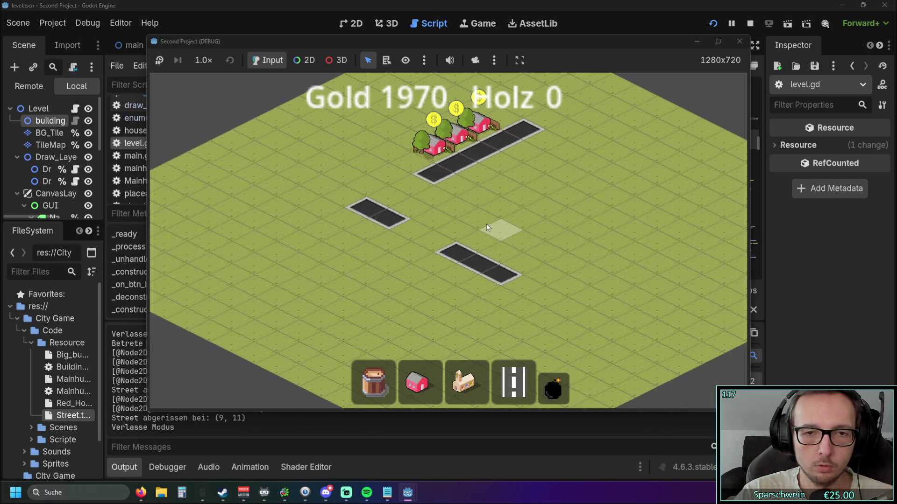
scroll(486, 227, "up", 2)
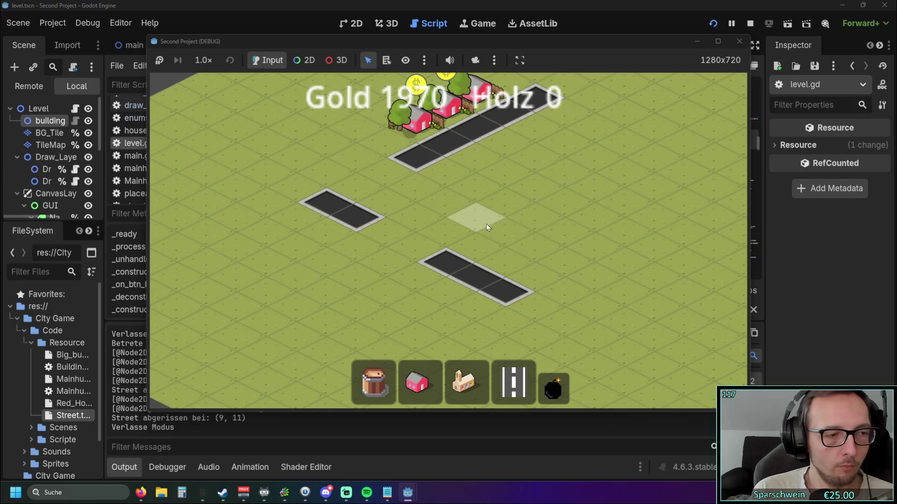
left_click_drag(505, 189, 480, 236)
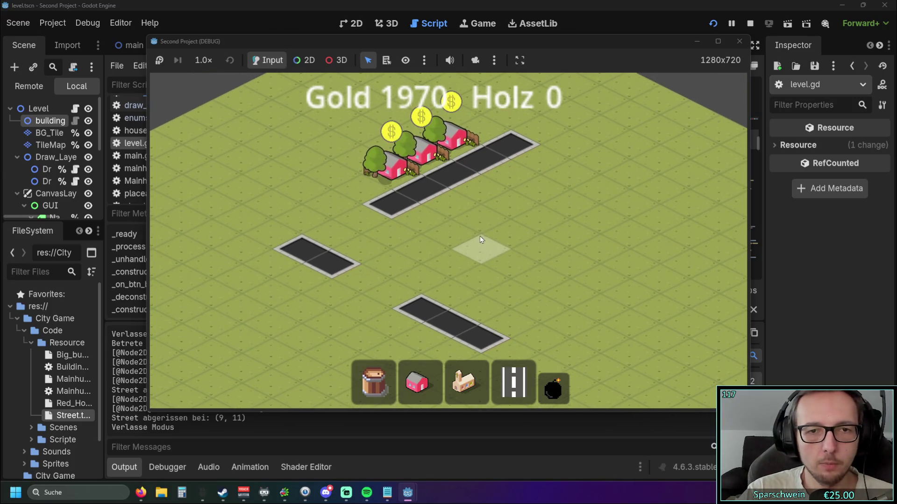
key("x")
left_click(432, 299)
key("Escape")
Demolish the three houses and two tiles of the top road
left_click(554, 389)
left_click(395, 206)
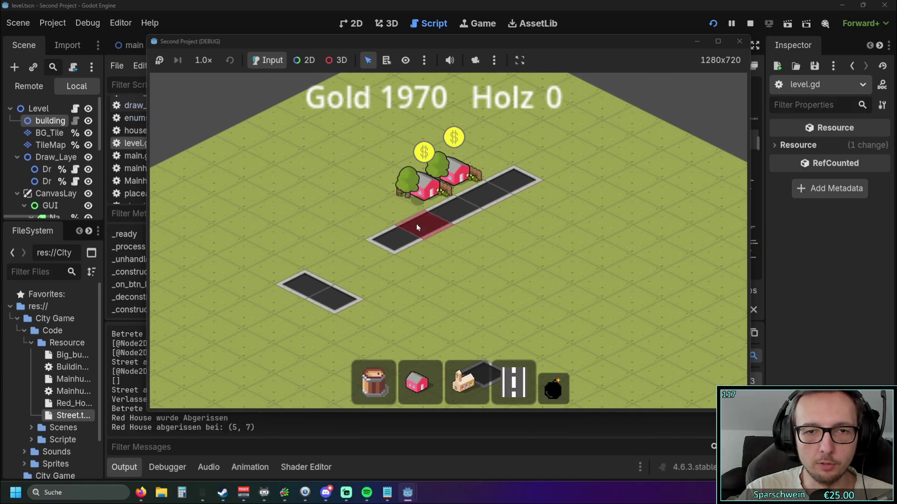
left_click(416, 223)
left_click(420, 190)
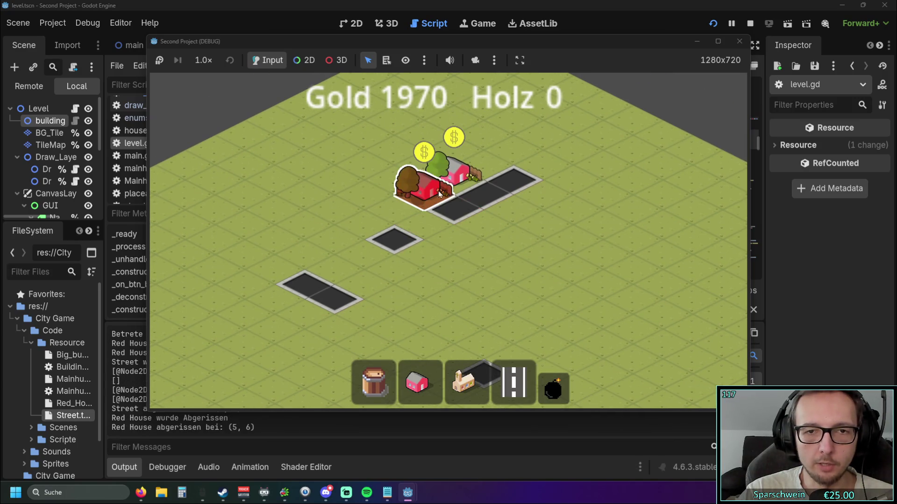
left_click(454, 212)
left_click(470, 196)
Place two red houses and a five-tile street, then demolish a house and street tile, triggering the crash
key("Escape")
left_click(416, 381)
left_click(504, 232)
left_click(514, 382)
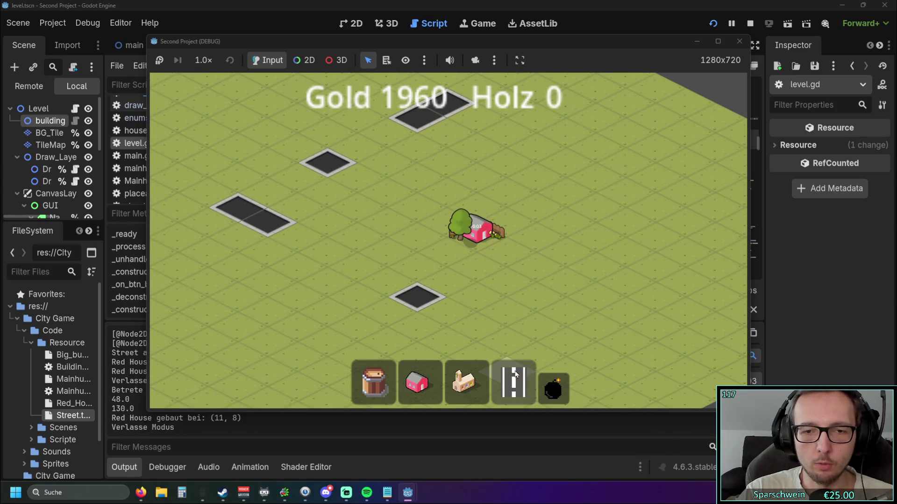
left_click_drag(417, 297, 567, 212)
left_click(555, 394)
left_click(476, 230)
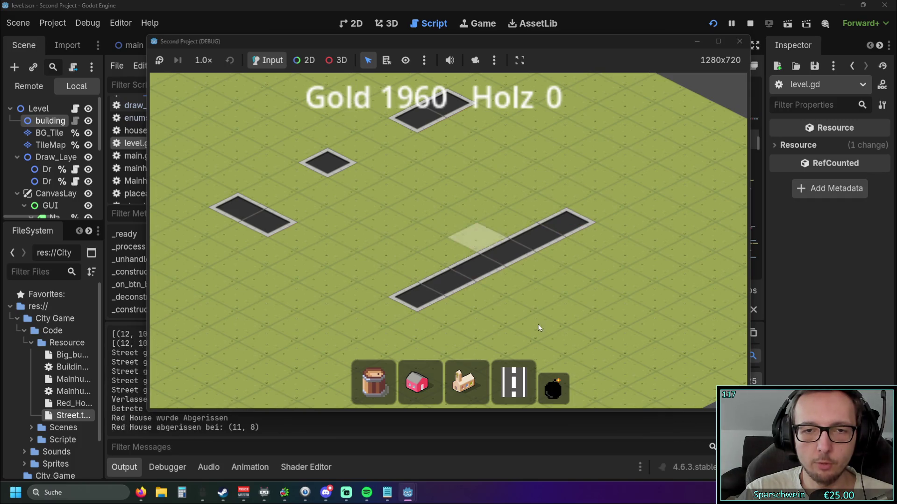
left_click(506, 255)
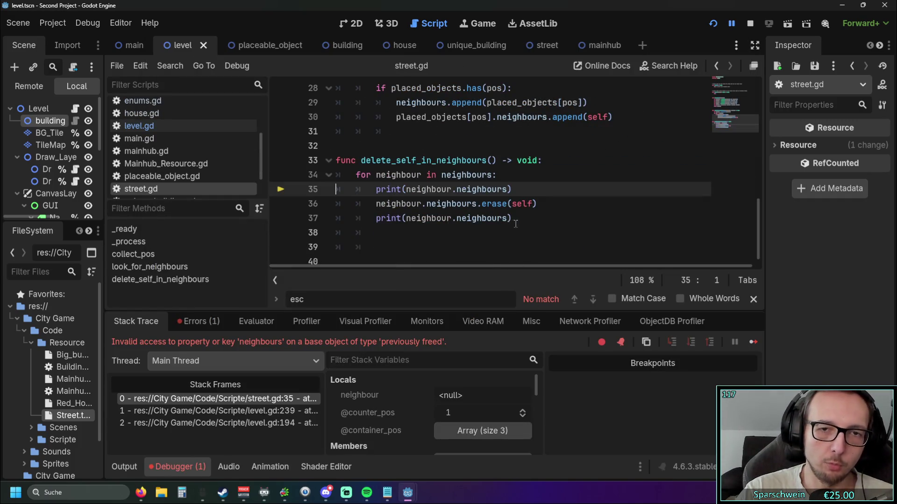
Highlight delete_self_in_neighbours and its neighbour loop in street.gd, and enlarge the script list
left_click_drag(514, 220, 357, 174)
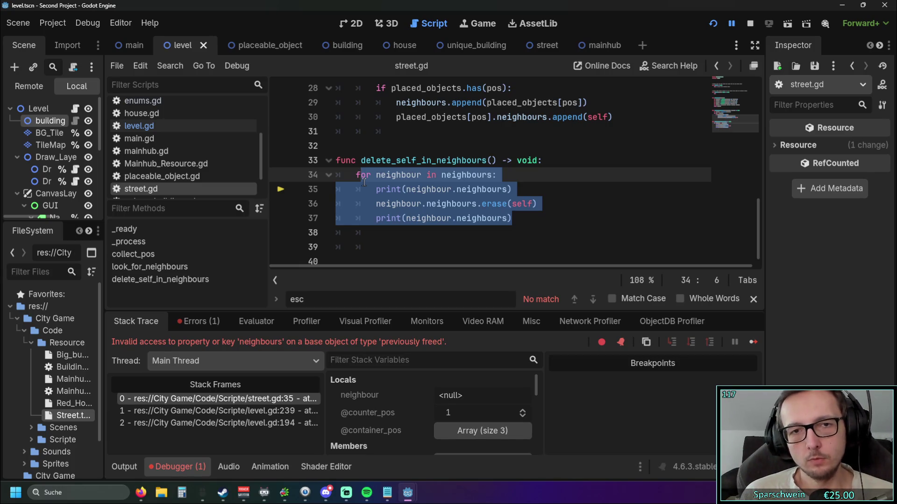
left_click(430, 174)
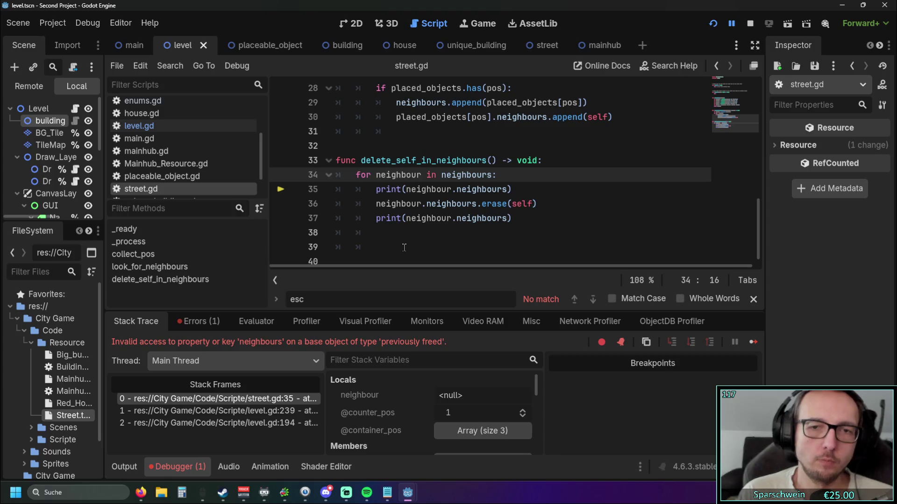
left_click_drag(534, 229, 467, 146)
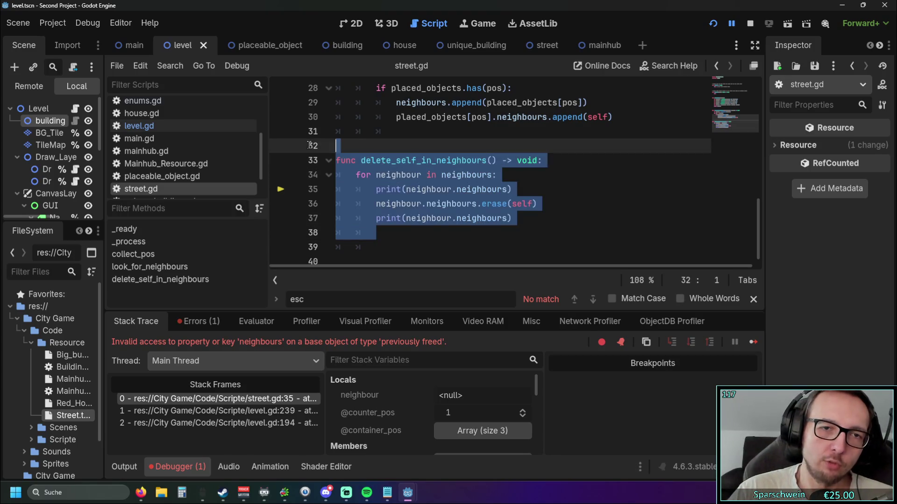
left_click(488, 239)
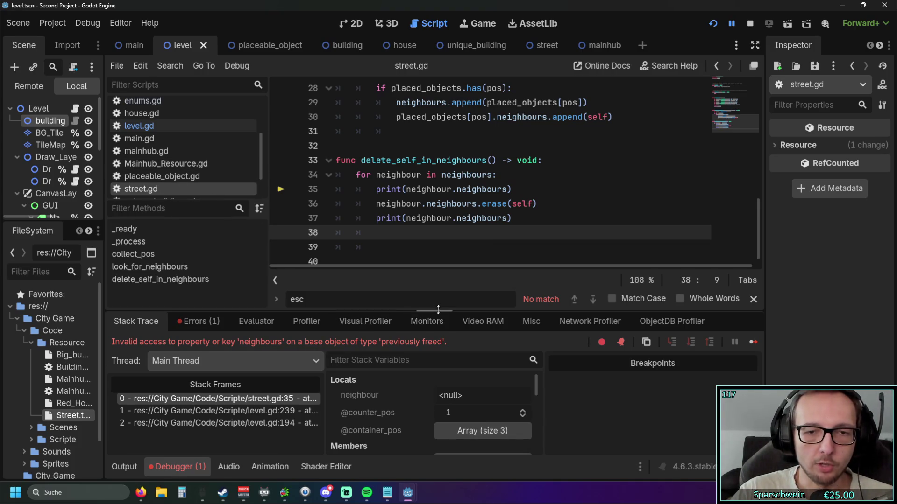
left_click_drag(361, 161, 497, 162)
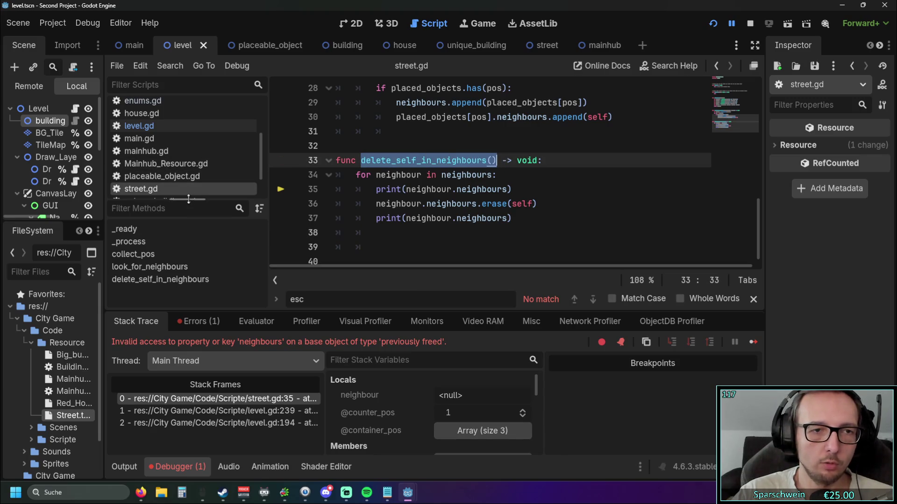
left_click_drag(190, 199, 189, 257)
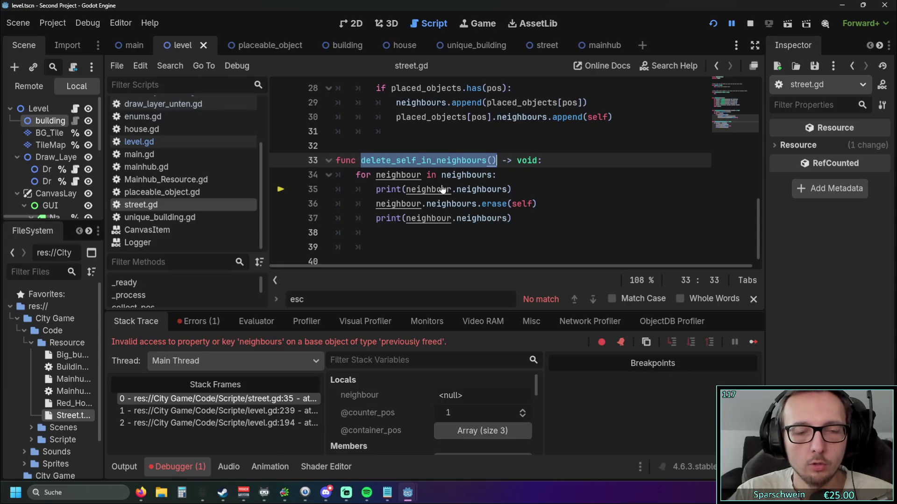
Search for delete_self_in_neighbours() and jump to its call in level.gd
left_click(224, 146)
key("ctrl+f")
key("ctrl+v")
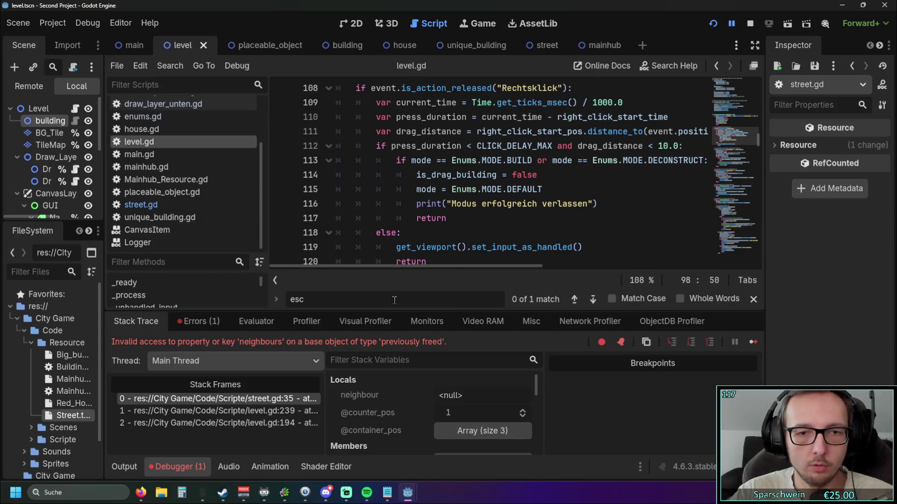
key("Return")
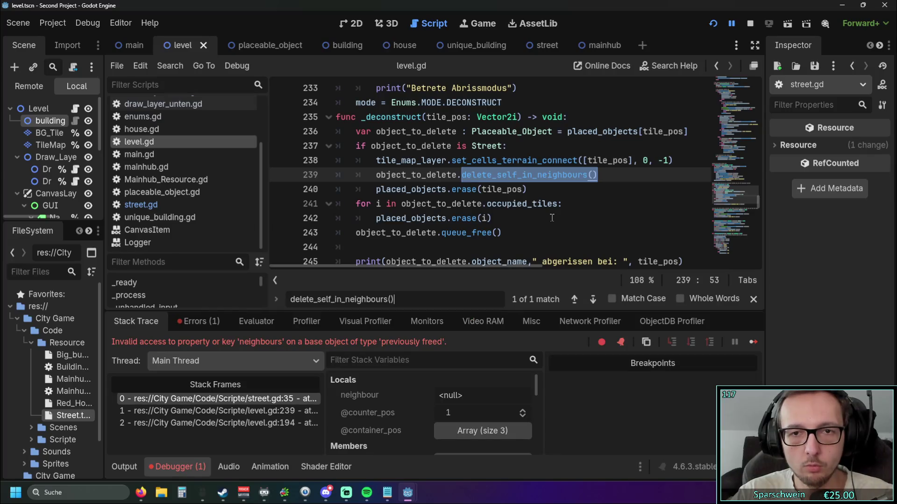
left_click(553, 218)
Review the code around line 239 in level.gd's _deconstruct function
scroll(531, 207, "up", 1)
scroll(460, 179, "up", 1)
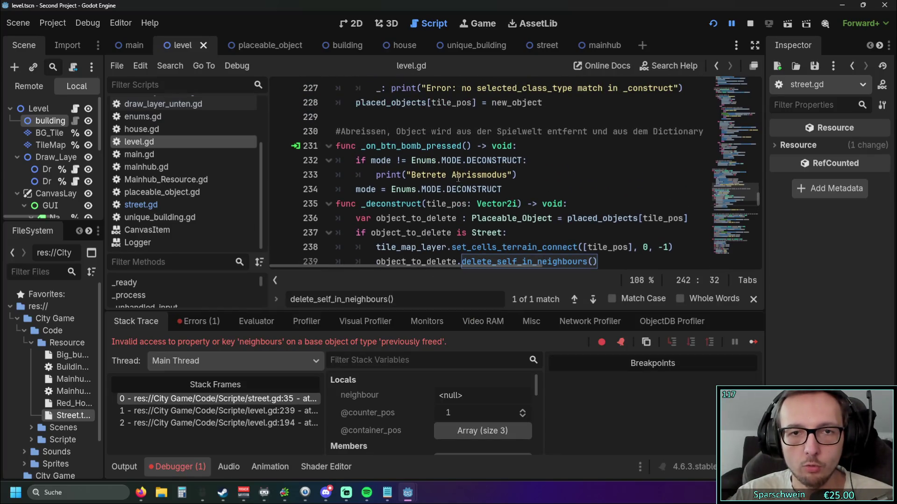
scroll(452, 153, "down", 1)
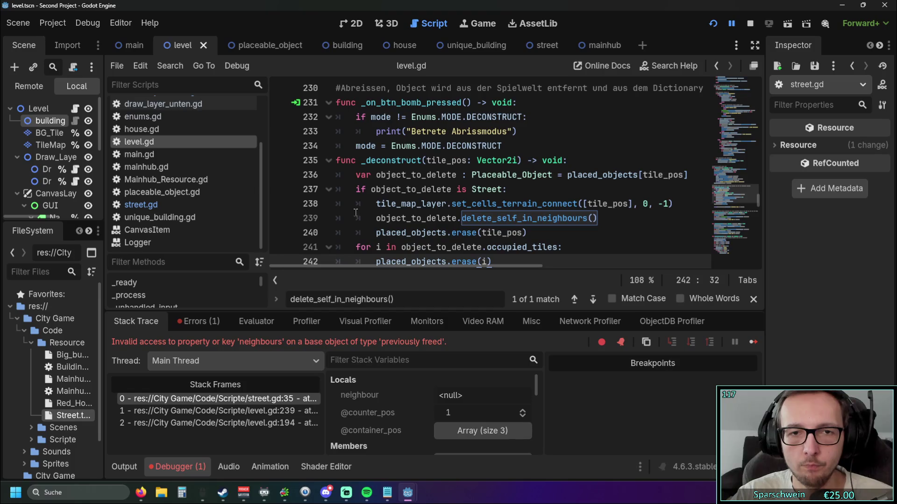
scroll(398, 270, "right", 1)
scroll(400, 269, "right", 5)
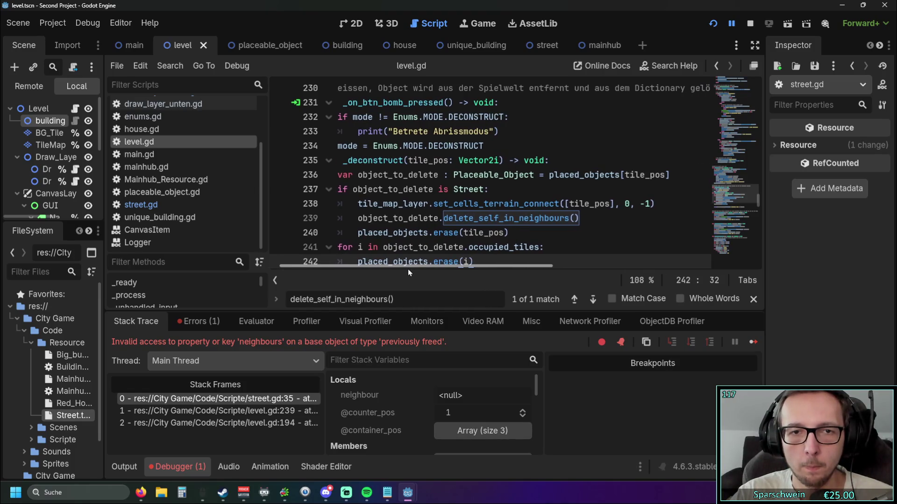
scroll(395, 270, "left", 4)
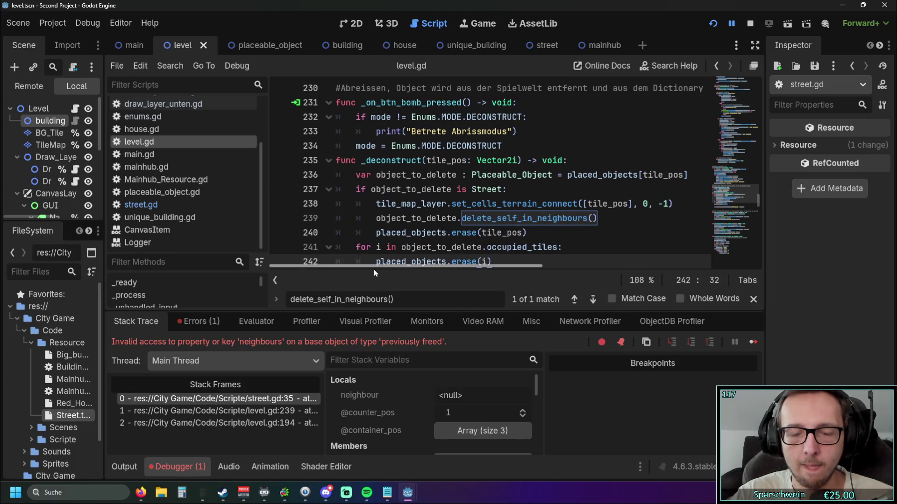
left_click(551, 233)
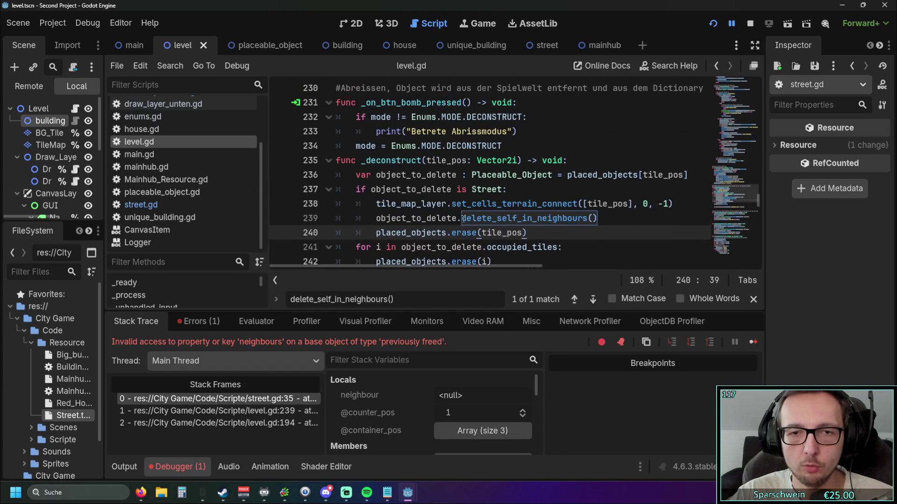
key("F3")
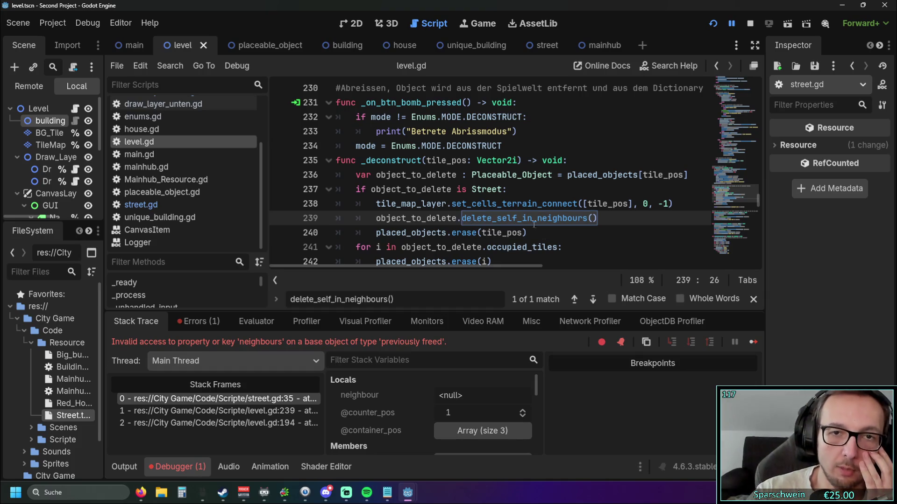
scroll(506, 203, "up", 2)
scroll(489, 211, "down", 1)
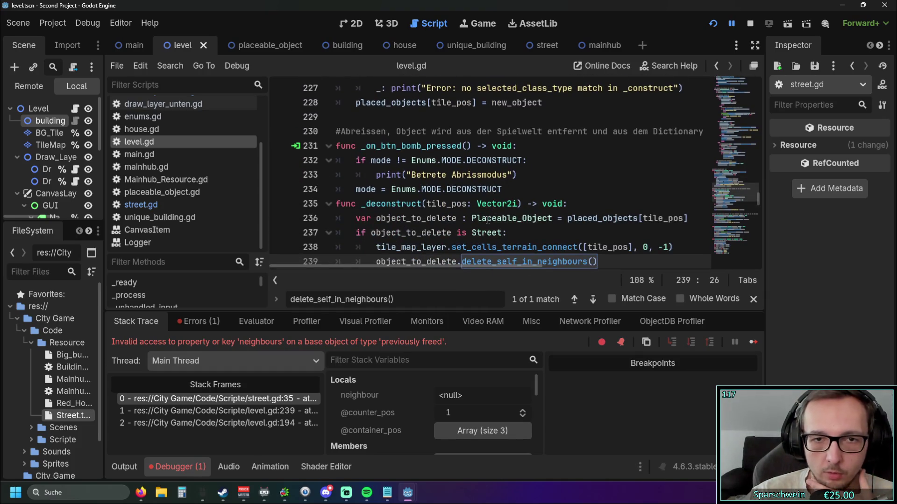
scroll(497, 224, "down", 2)
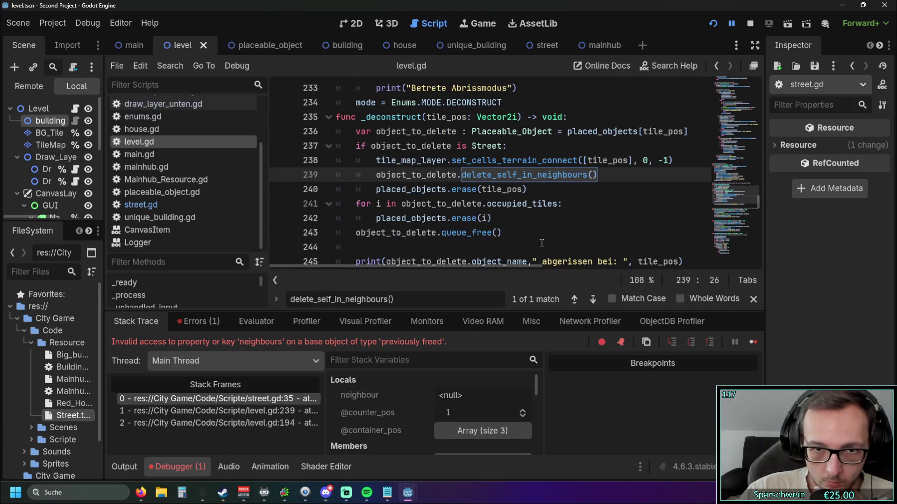
scroll(535, 237, "up", 1)
mouse_move(455, 268)
left_mouse_down()
mouse_move(486, 264)
mouse_move(453, 264)
left_mouse_up()
scroll(415, 224, "up", 1)
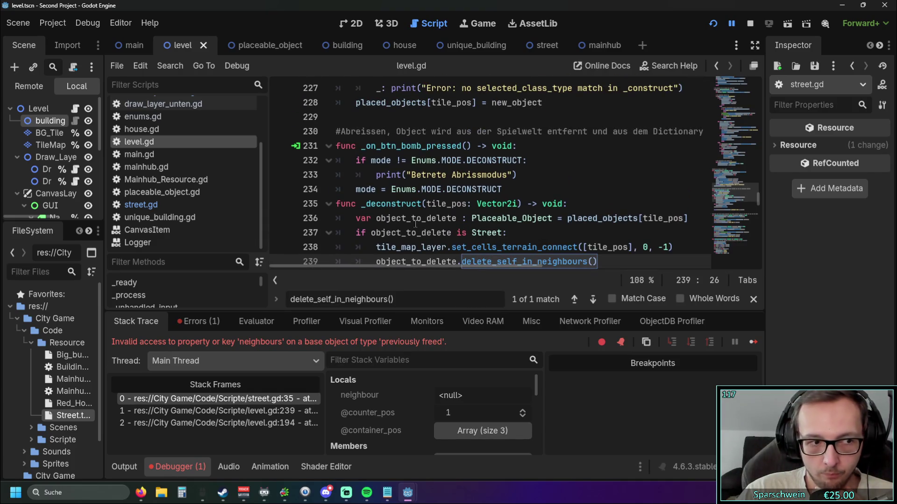
scroll(415, 224, "down", 1)
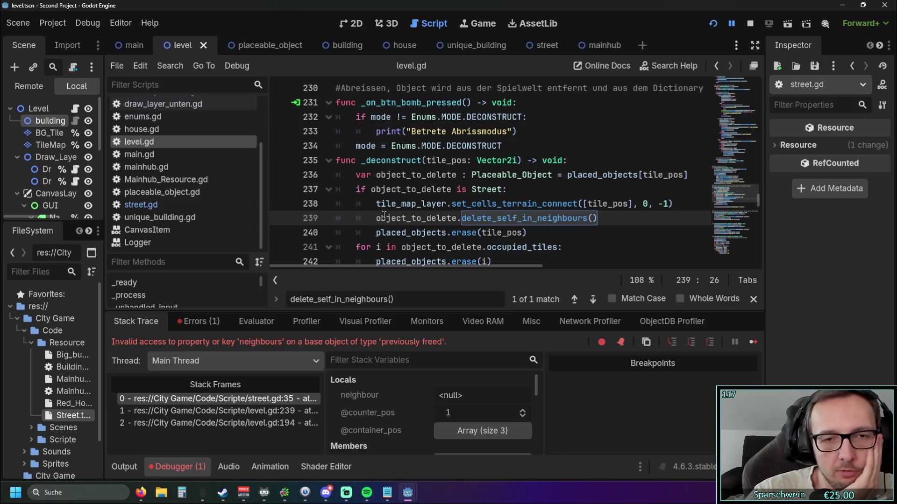
scroll(383, 216, "up", 5)
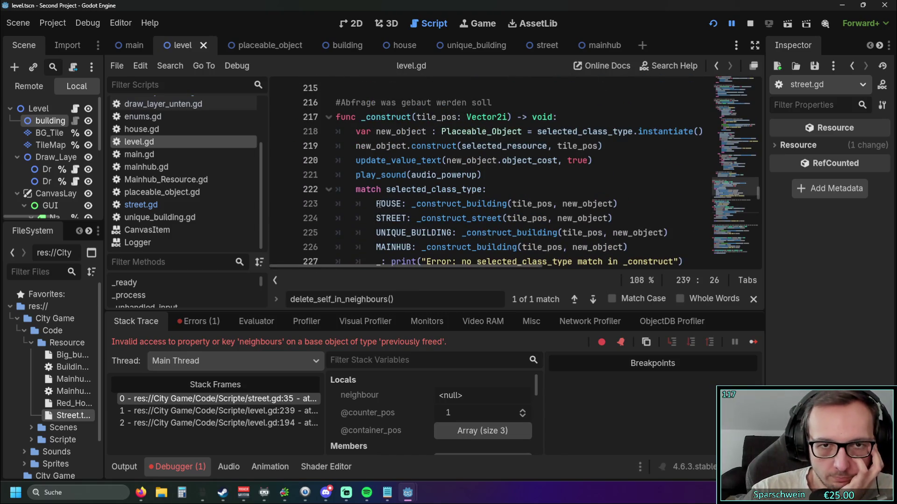
scroll(374, 215, "down", 5)
scroll(443, 202, "down", 1)
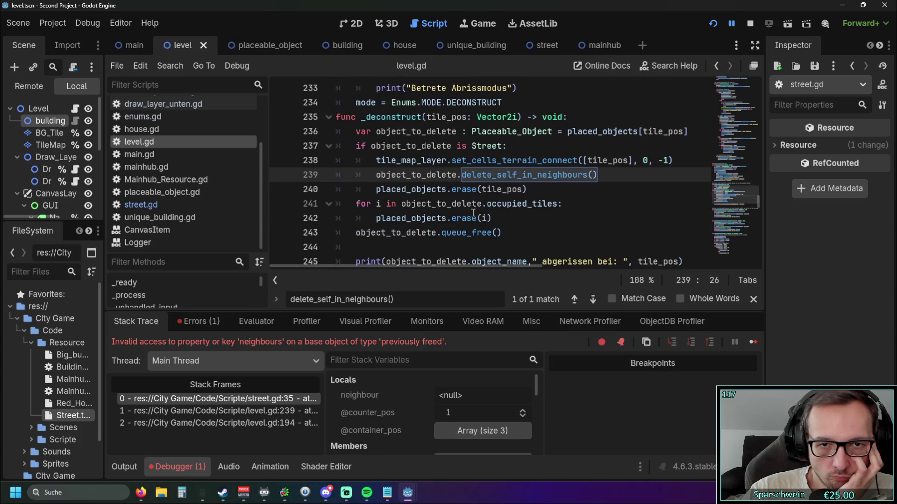
mouse_move(469, 227)
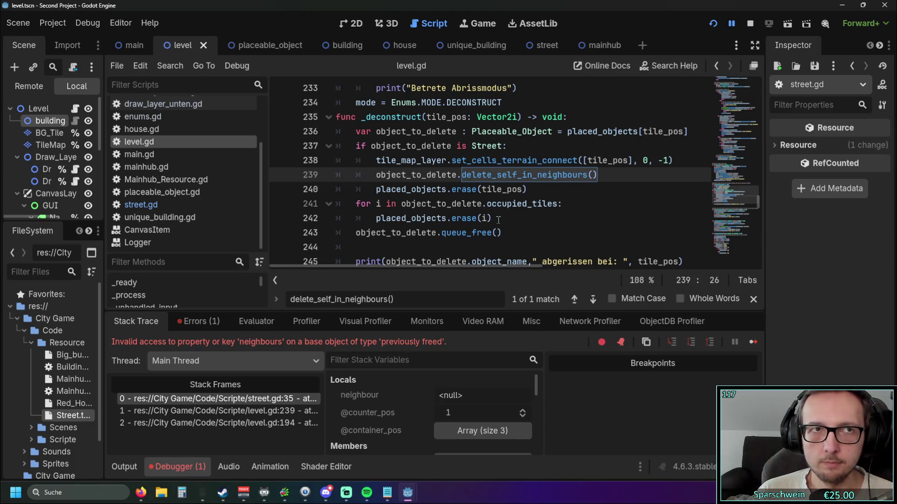
Run the game, place a house and build a five-tile street from (4,7) to (4,3)
left_click(711, 23)
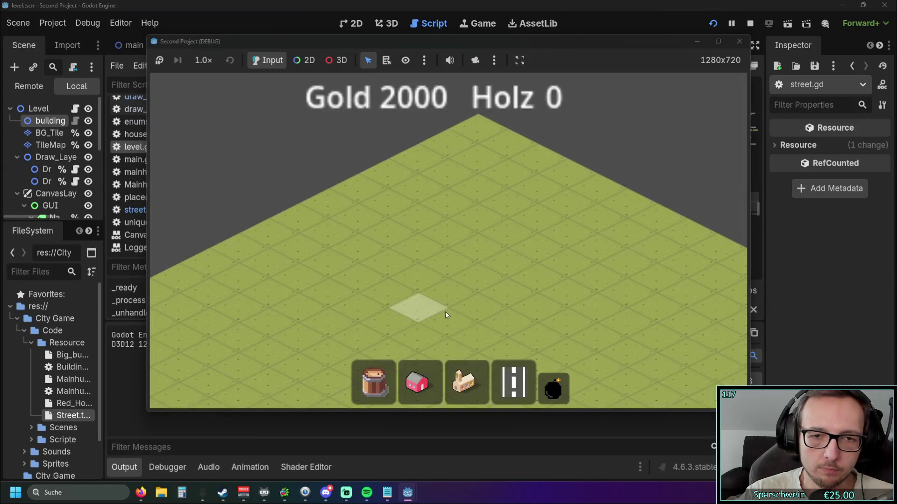
left_click(431, 249)
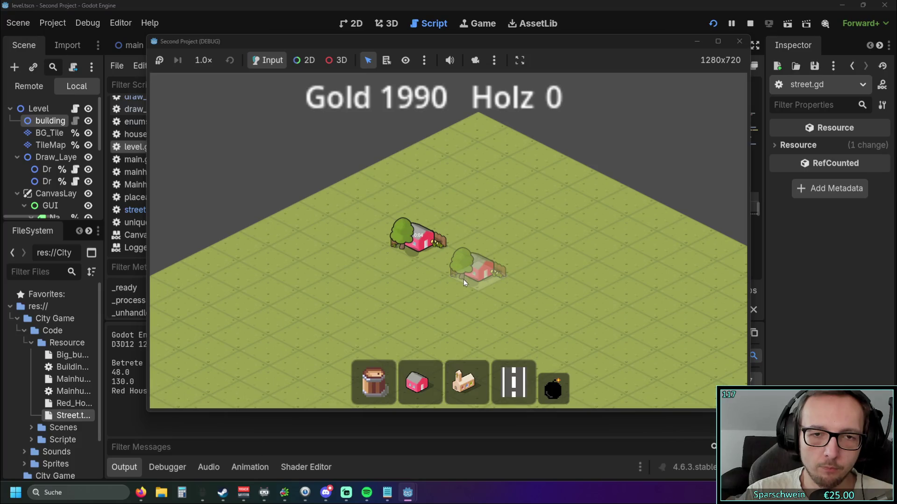
left_click(514, 382)
right_click(461, 309)
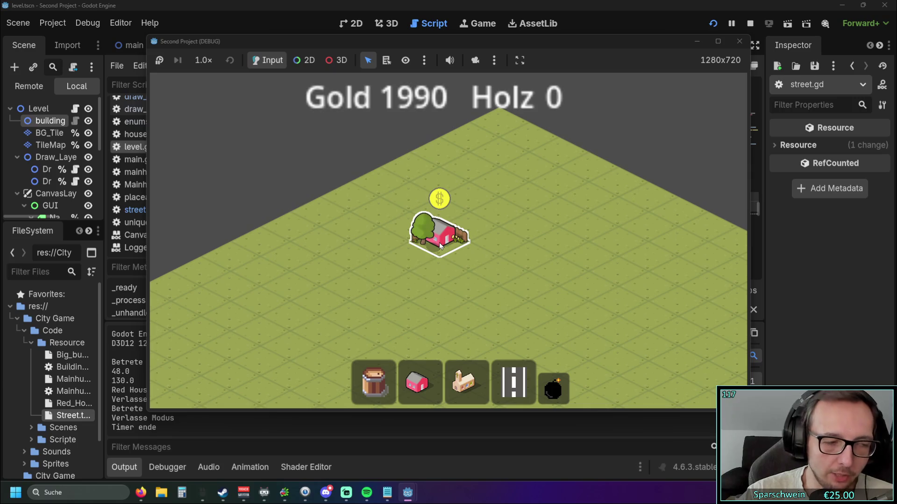
left_click(514, 382)
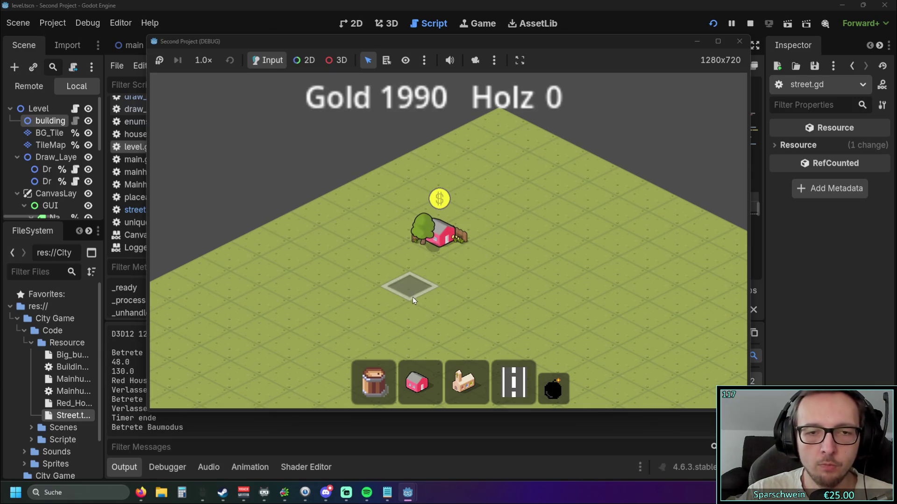
left_click_drag(407, 293, 526, 222)
mouse_move(522, 284)
left_mouse_down()
mouse_move(497, 284)
mouse_move(490, 256)
left_mouse_up()
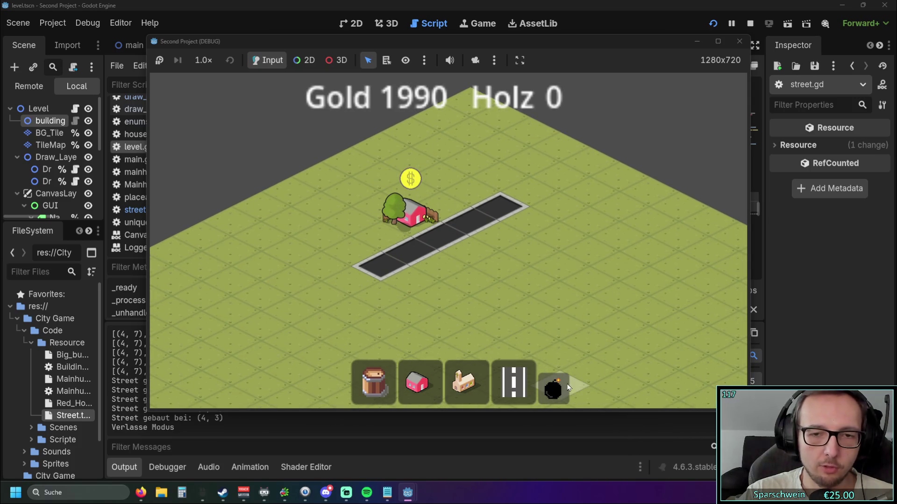
Demolish the red house, then a street tile, triggering the freed-object crash
left_click(553, 389)
left_click(408, 212)
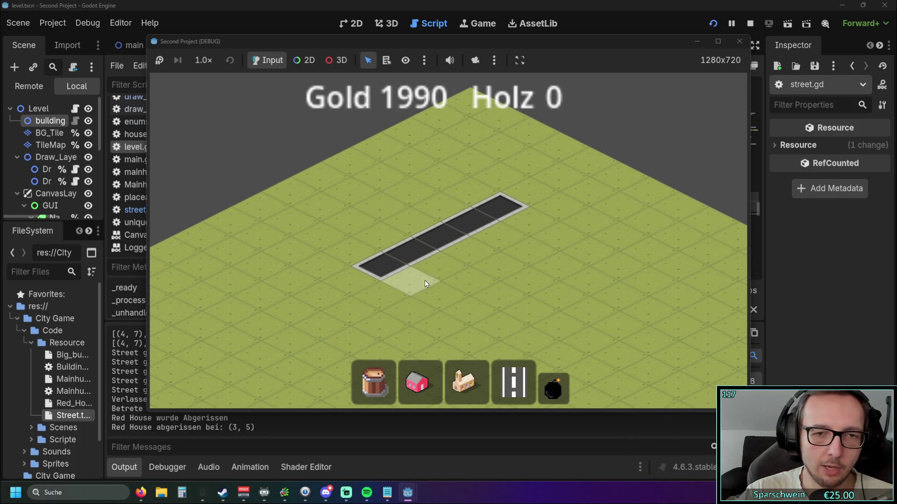
right_click(428, 286)
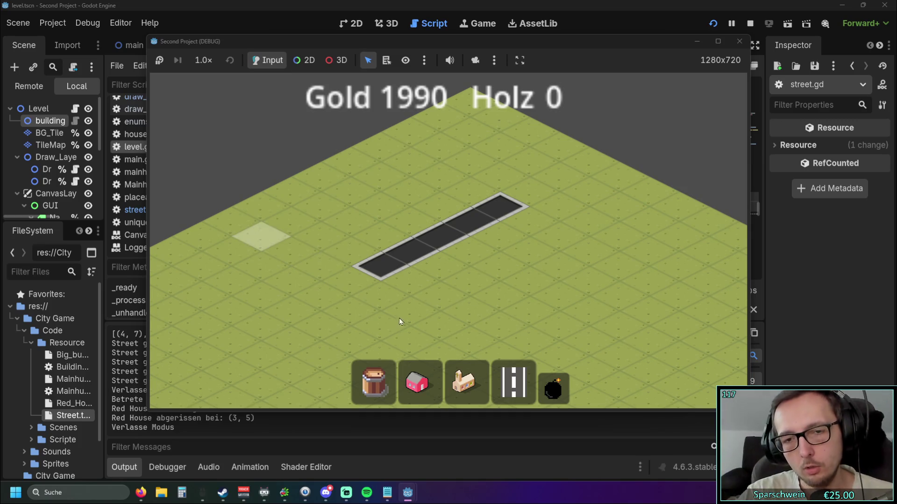
left_click(554, 389)
left_click(448, 240)
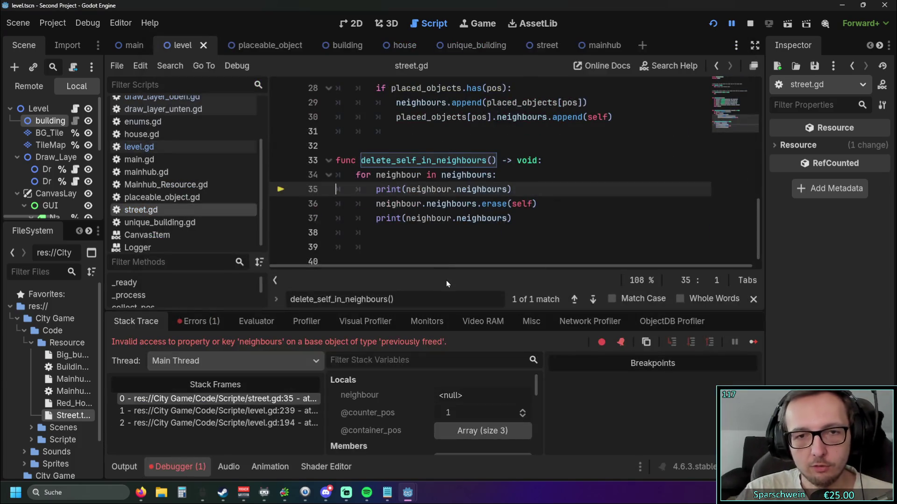
Inspect look_for_neighbours in street.gd, leaving the caret before line 28's colon
left_click(439, 247)
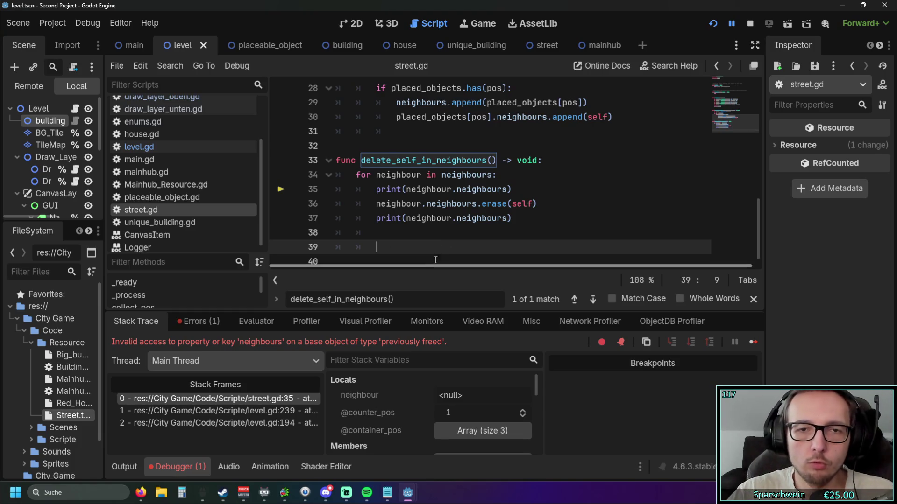
scroll(467, 210, "up", 9)
scroll(503, 169, "down", 3)
scroll(504, 169, "down", 4)
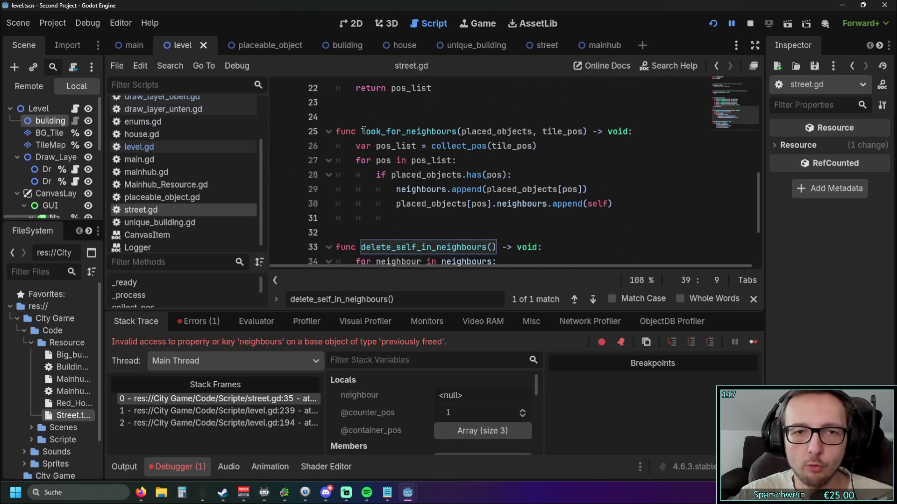
left_click_drag(362, 131, 443, 131)
left_click(516, 161)
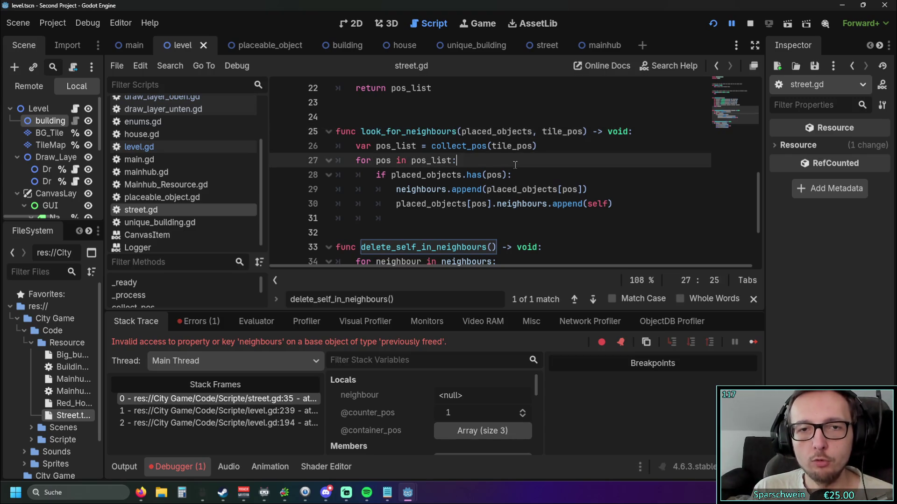
scroll(482, 138, "up", 7)
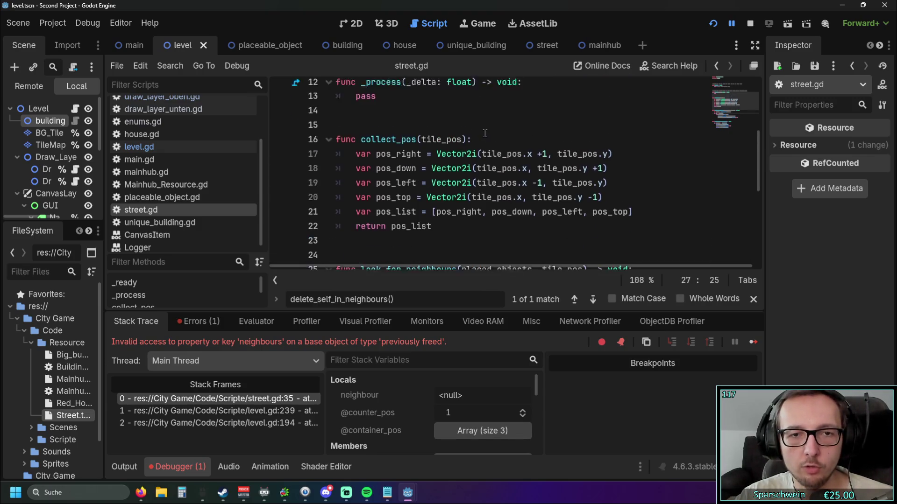
scroll(485, 135, "down", 6)
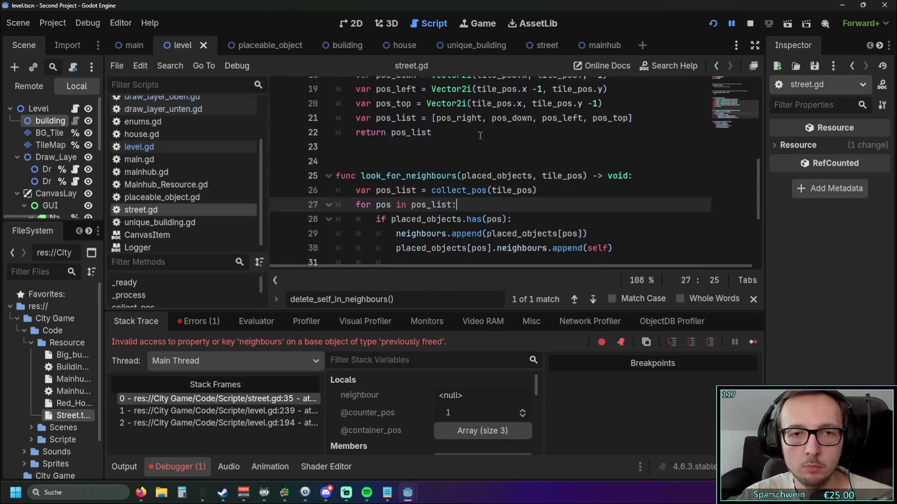
left_click(628, 216)
scroll(579, 178, "down", 1)
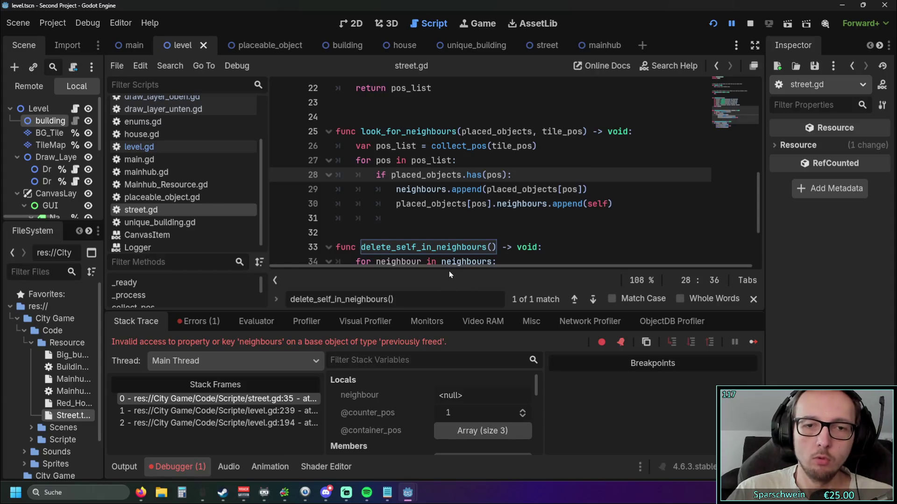
key("Left")
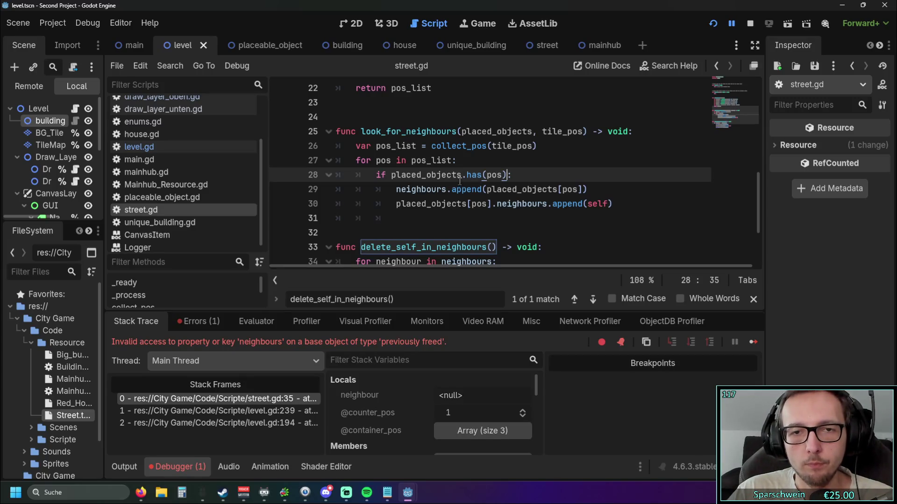
Append 'and placed_objects[tile_pos]' to line 28's if condition, using autocomplete for tile_pos
left_click_drag(392, 175, 507, 174)
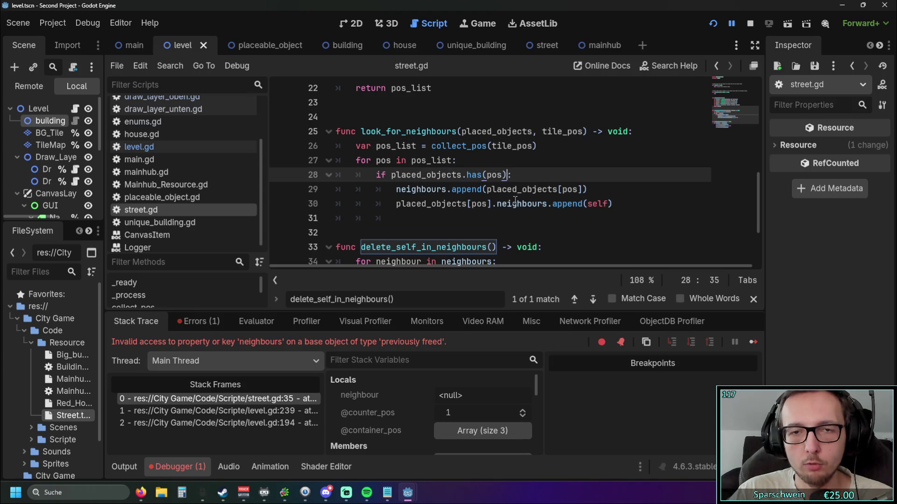
type("and")
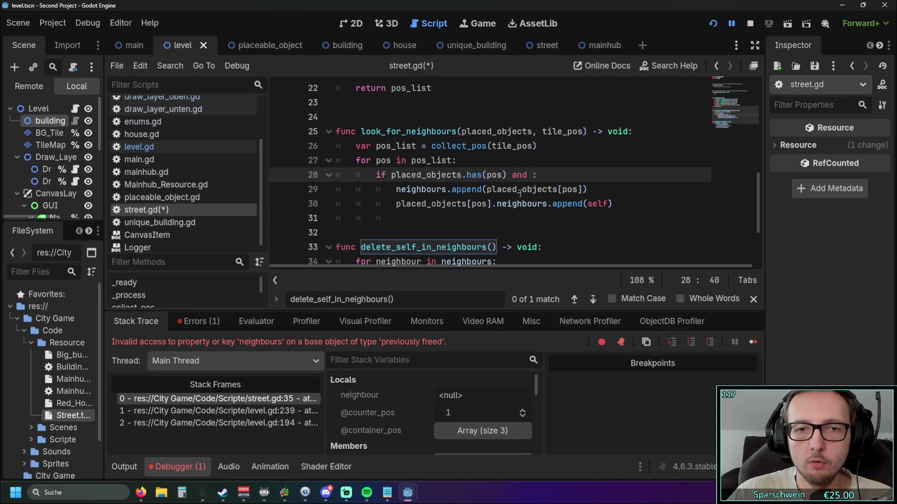
left_click_drag(391, 175, 462, 175)
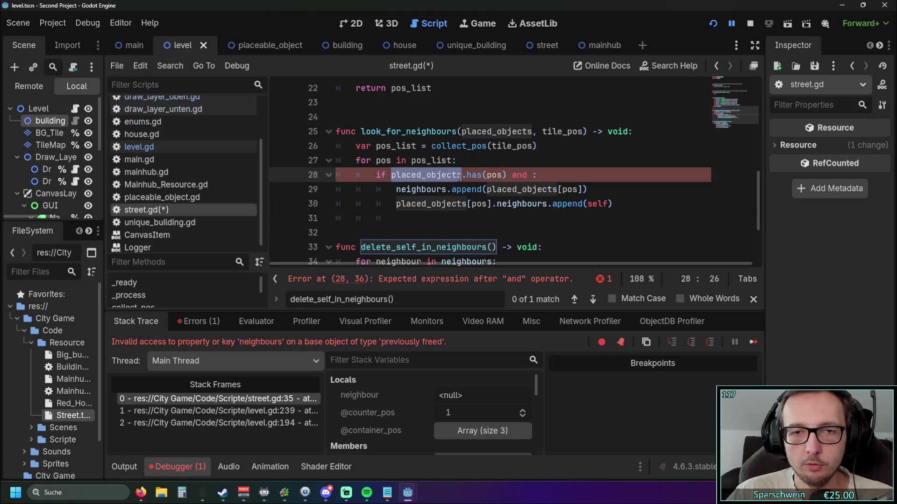
key("ctrl+c")
left_click(531, 174)
key("ctrl+v")
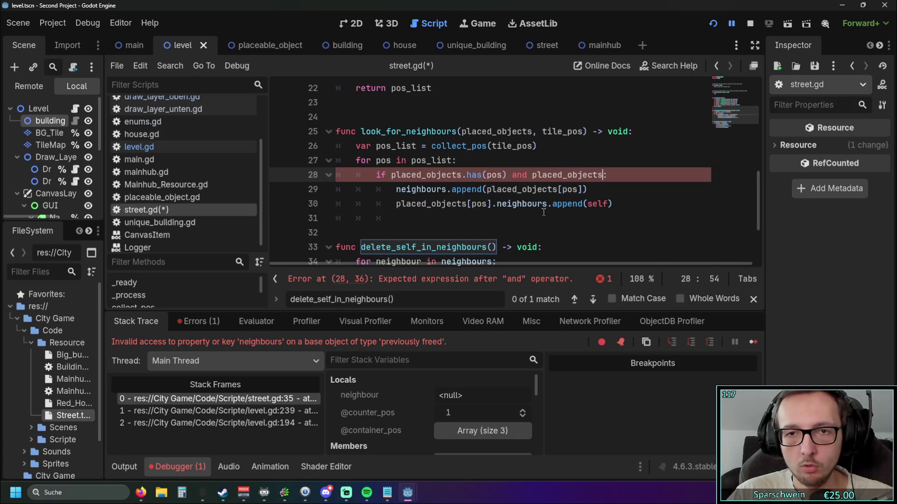
type("[tile")
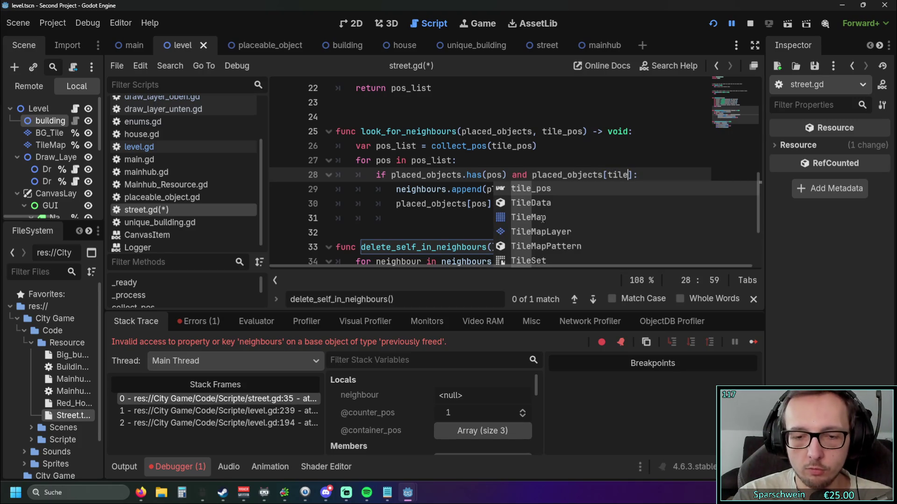
key("Return")
key("BackSpace")
key("BackSpace")
key("BackSpace")
key("BackSpace")
type("tile_pos")
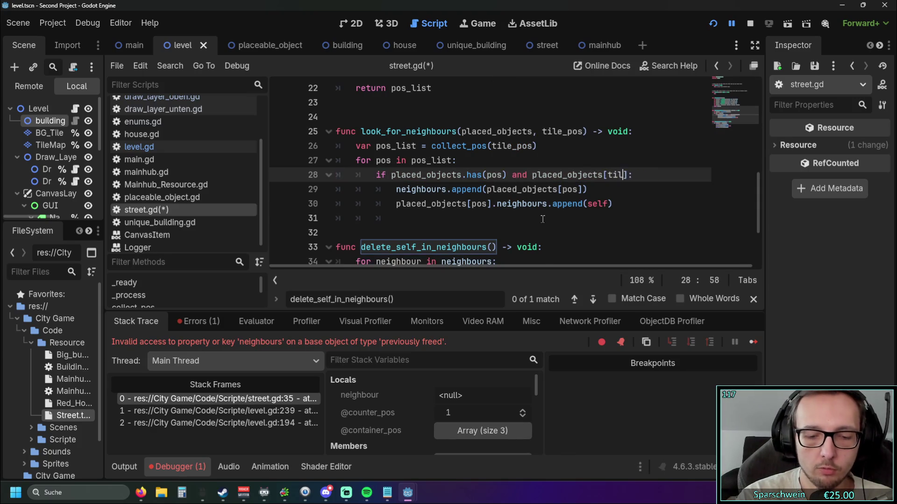
key("Return")
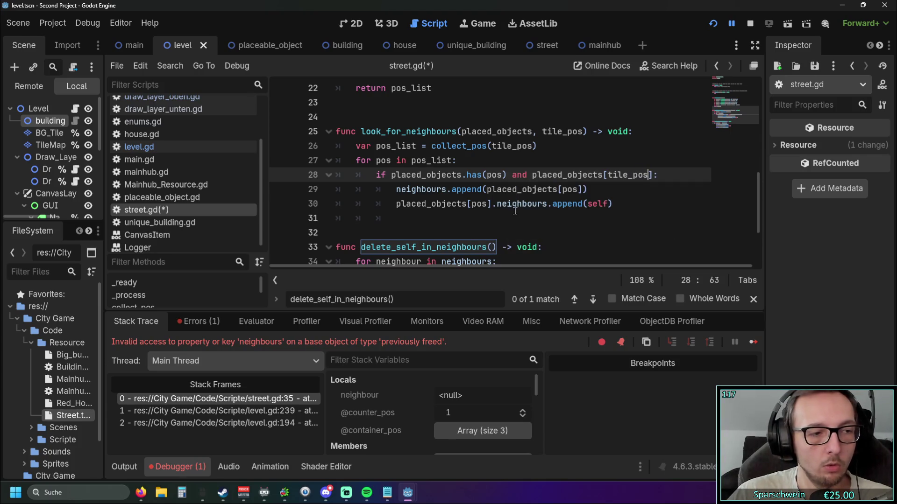
Finish the condition with .object_name == "Street"
left_click_drag(434, 264, 455, 265)
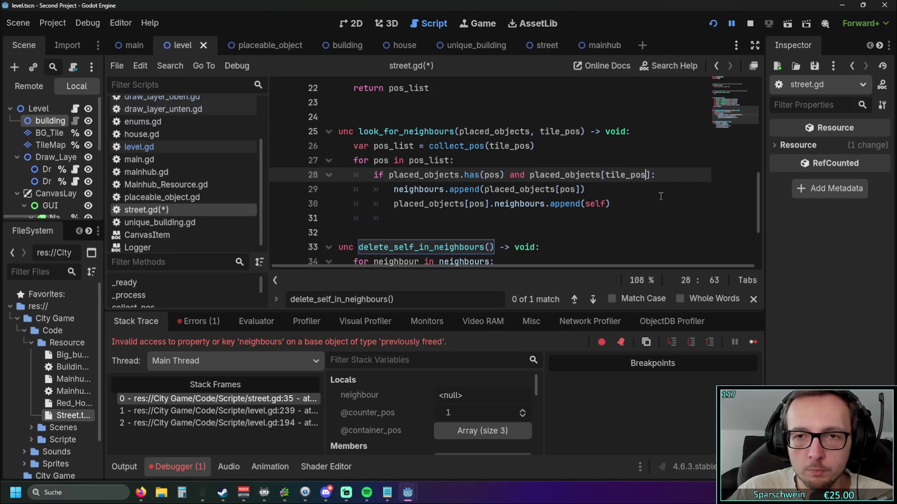
key("Right")
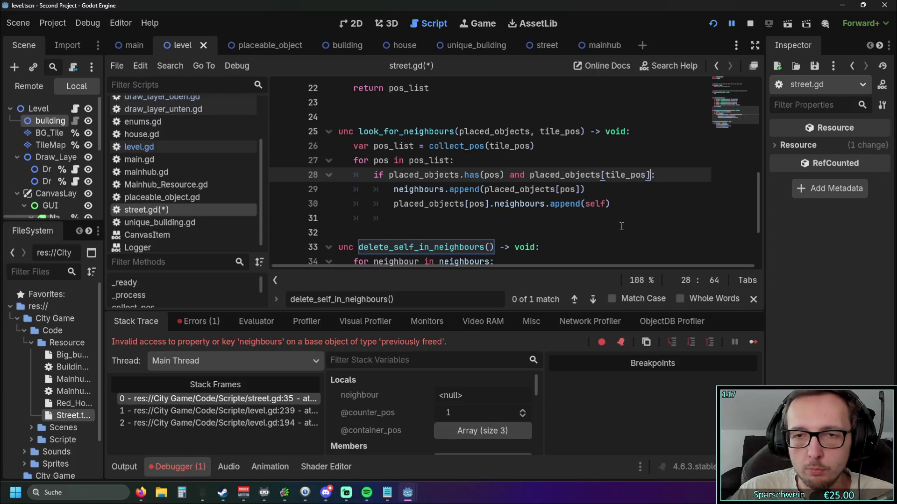
type(".ob")
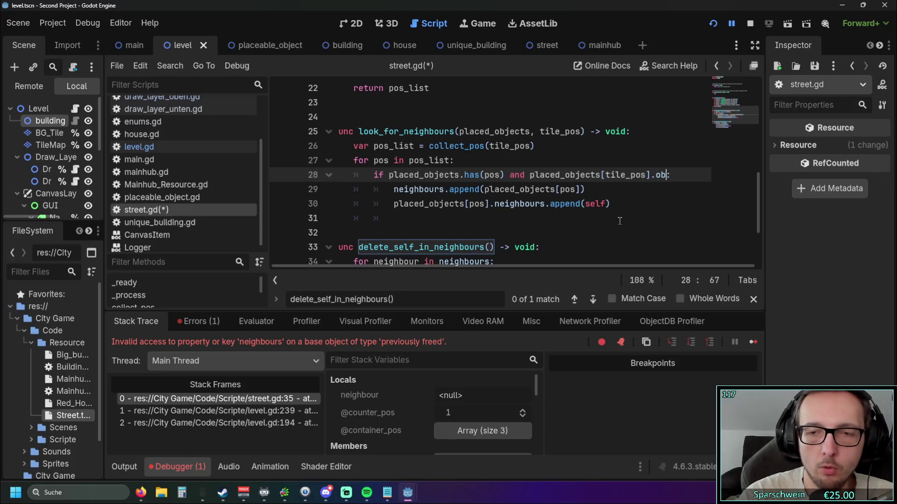
type("ject_name == \"")
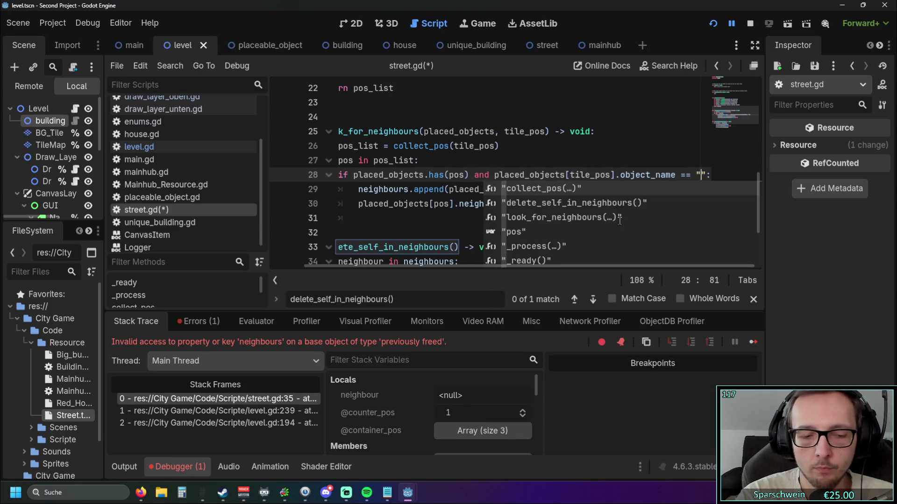
type("Street")
left_click(620, 221)
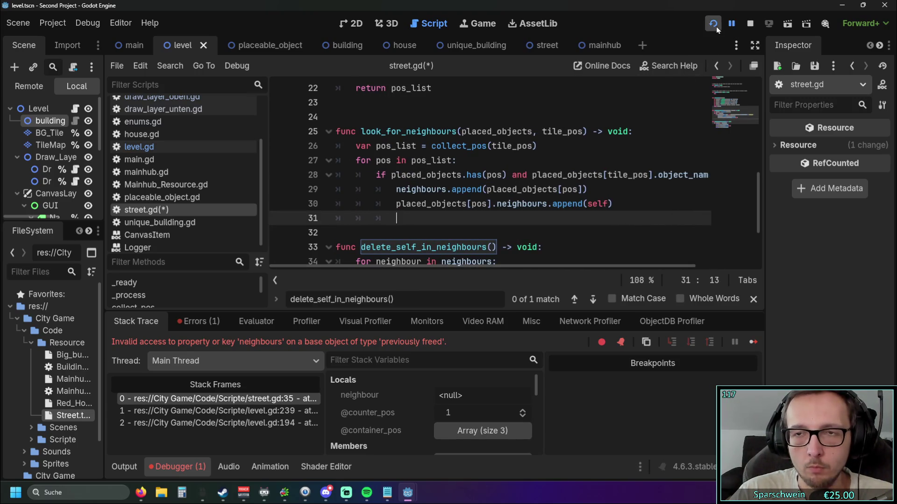
Open draw_layer_oben.gd and scroll through its code
left_click(179, 96)
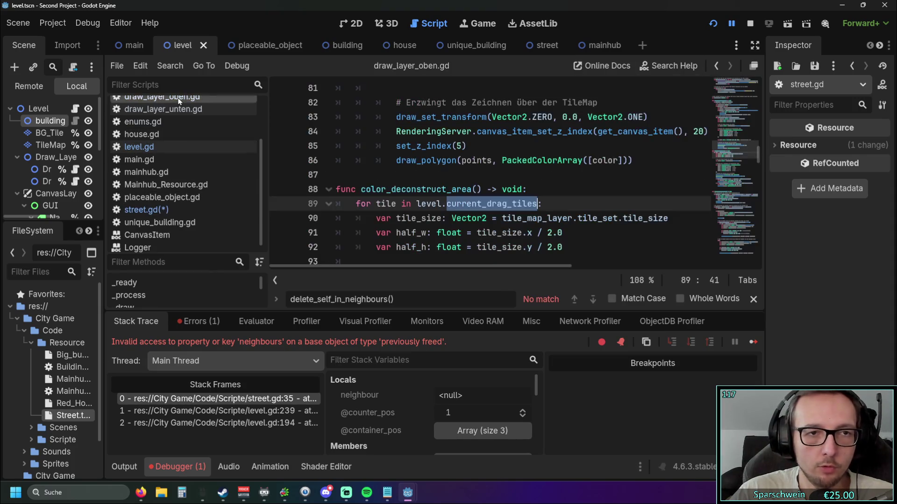
scroll(519, 217, "up", 8)
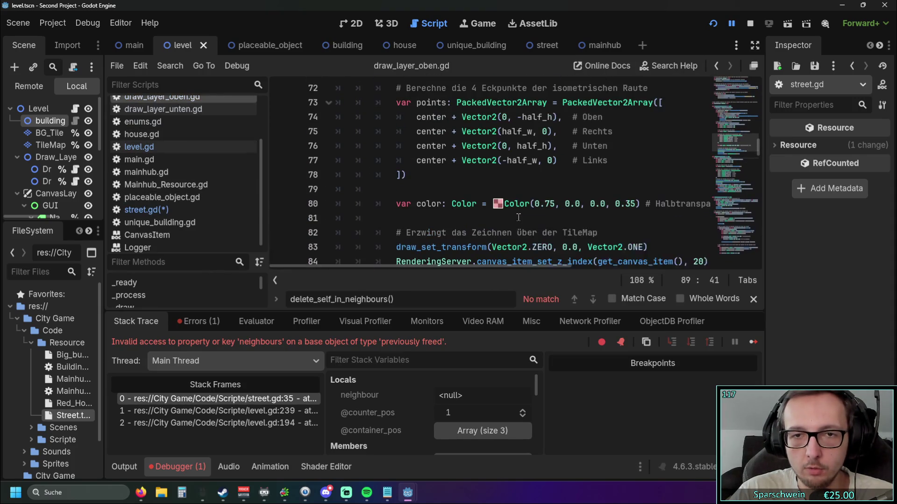
scroll(521, 213, "down", 8)
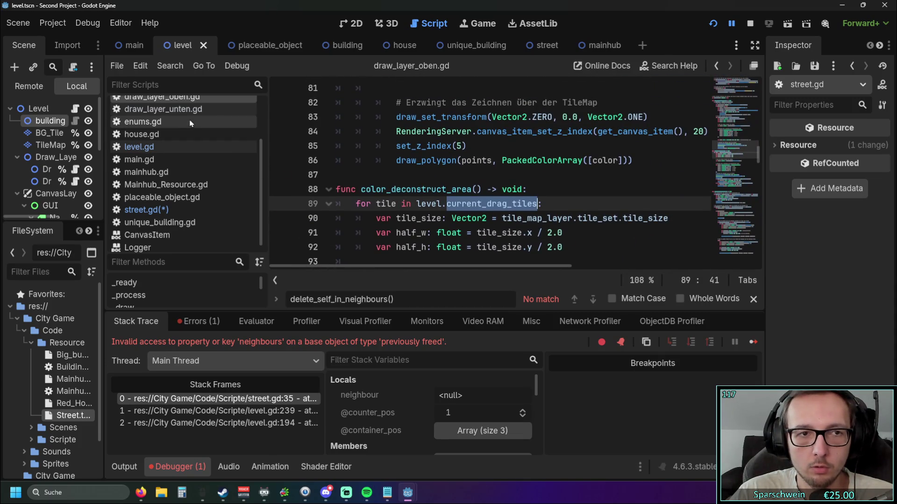
scroll(573, 204, "down", 7)
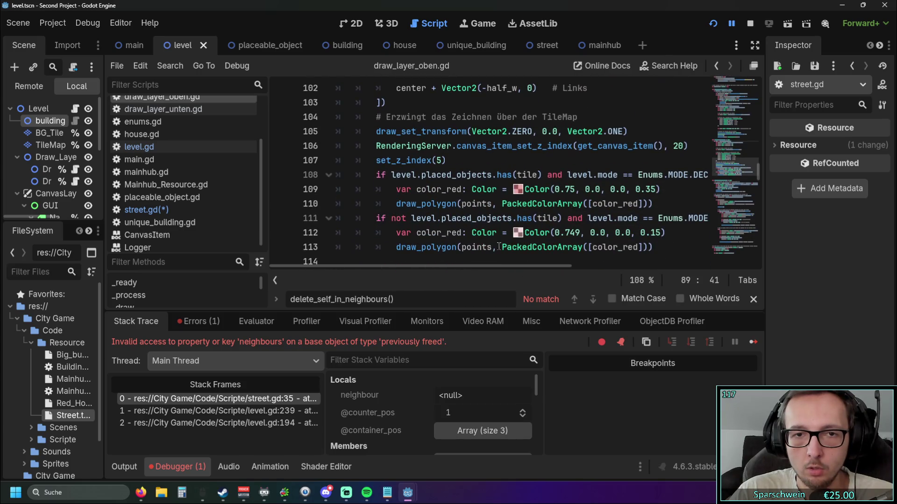
scroll(499, 247, "right", 3)
scroll(540, 218, "up", 4)
scroll(540, 218, "up", 5)
Open level.gd and scroll to the right-click release handling in _unhandled_input
left_click(138, 146)
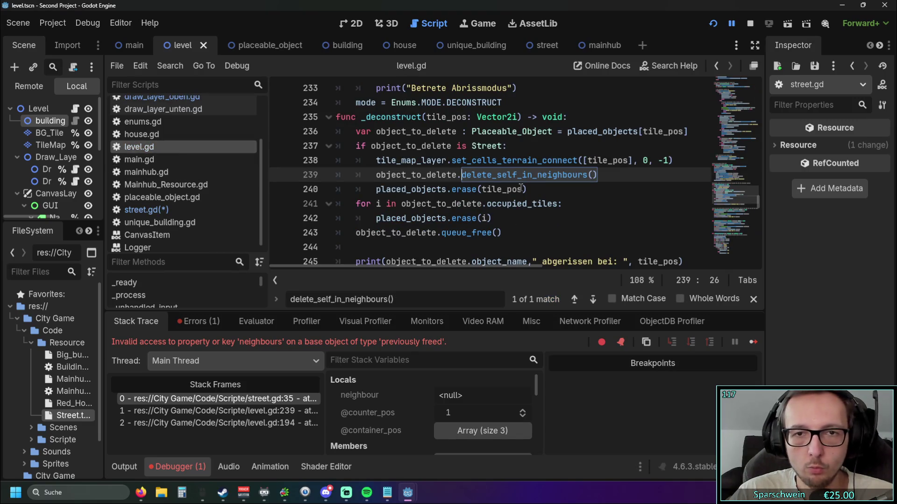
scroll(521, 188, "up", 1)
scroll(526, 191, "up", 20)
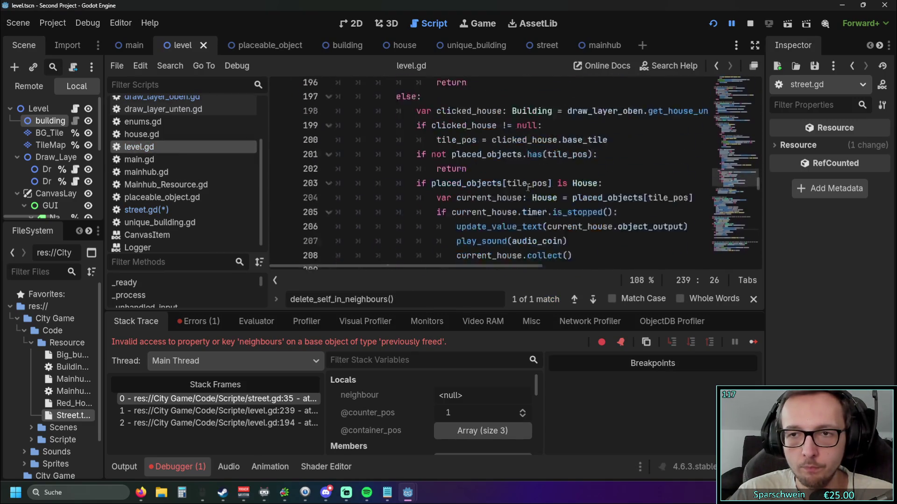
scroll(526, 187, "down", 4)
scroll(526, 187, "up", 4)
left_click(597, 215)
scroll(598, 215, "up", 1)
scroll(473, 266, "right", 1)
scroll(501, 229, "up", 7)
scroll(502, 229, "up", 3)
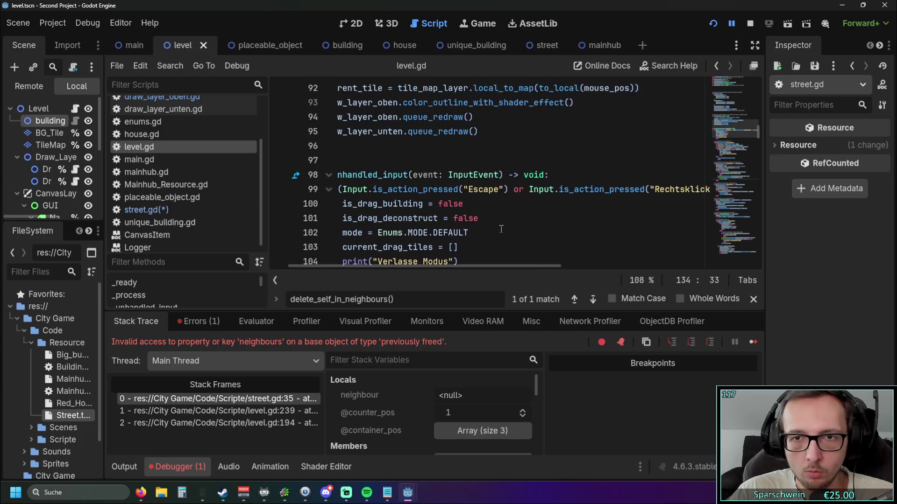
scroll(475, 246, "up", 1)
scroll(475, 246, "up", 1)
scroll(491, 238, "down", 10)
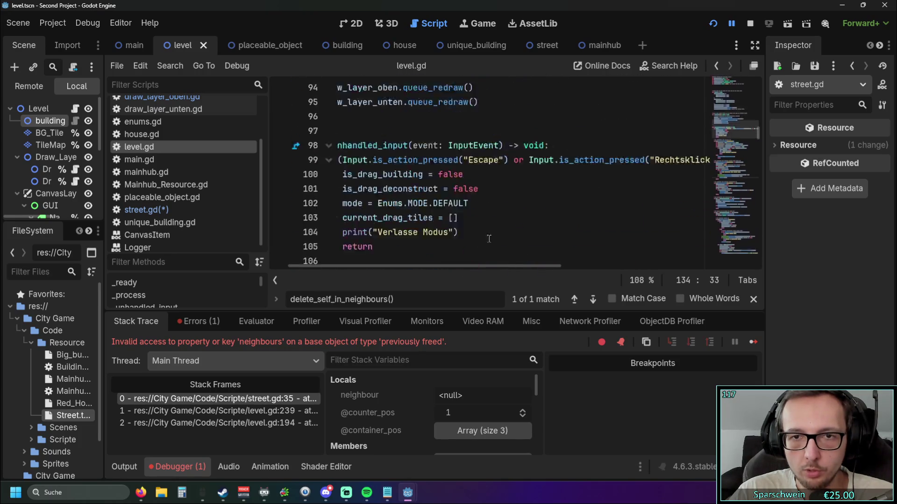
scroll(506, 232, "up", 3)
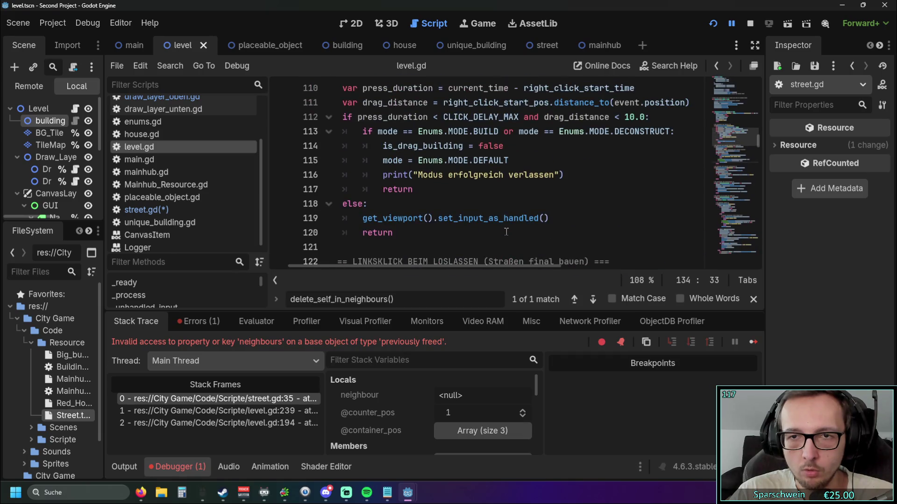
Search level.gd for 'stree' and select its Street object_name check
key("ctrl+f")
type("stree")
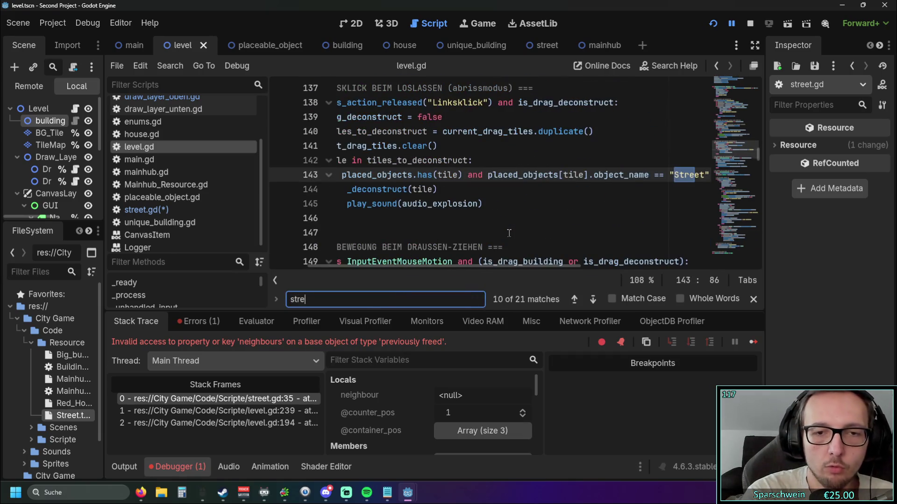
left_click(509, 233)
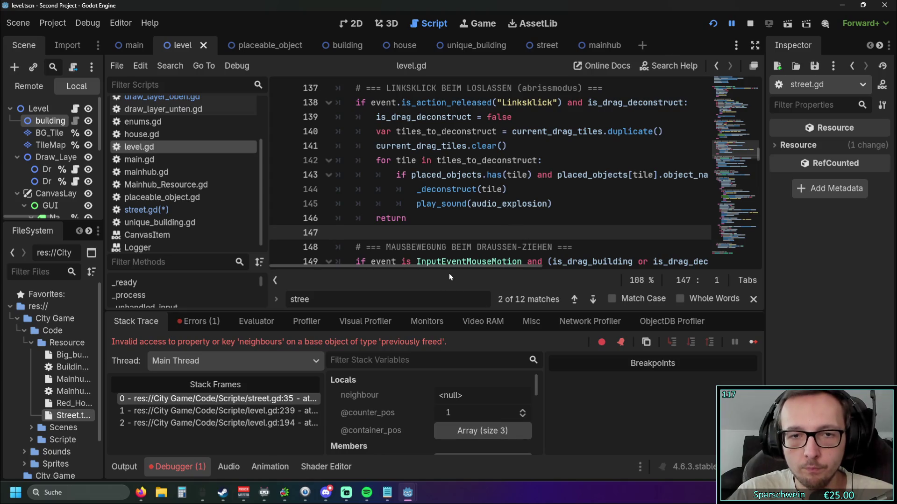
left_click_drag(449, 266, 594, 265)
left_click_drag(404, 175, 626, 175)
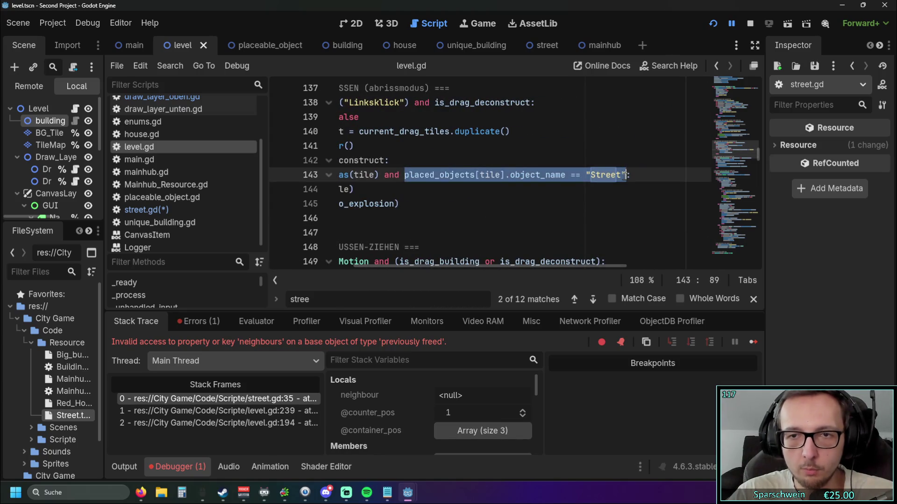
Replace street.gd line 28's object_name condition with the copied Street check, indexed by tile_pos
left_click(166, 214)
scroll(447, 266, "right", 3)
left_click(582, 218)
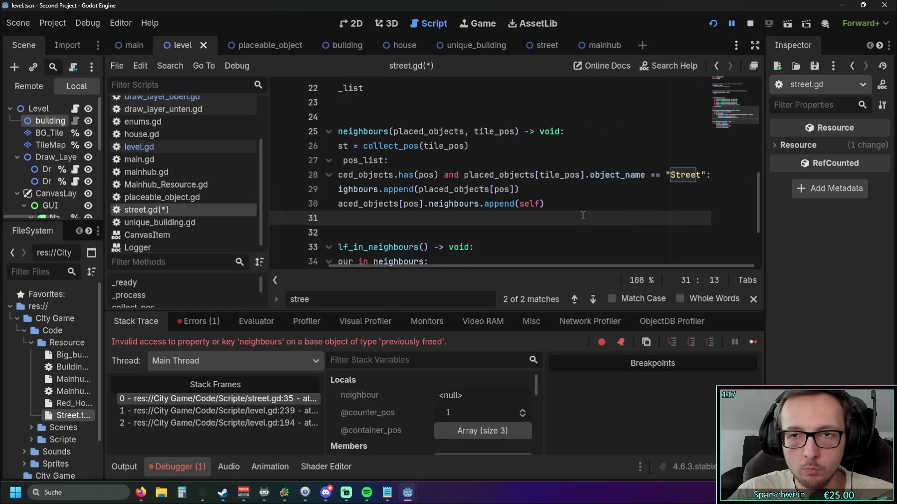
left_click_drag(466, 174, 706, 175)
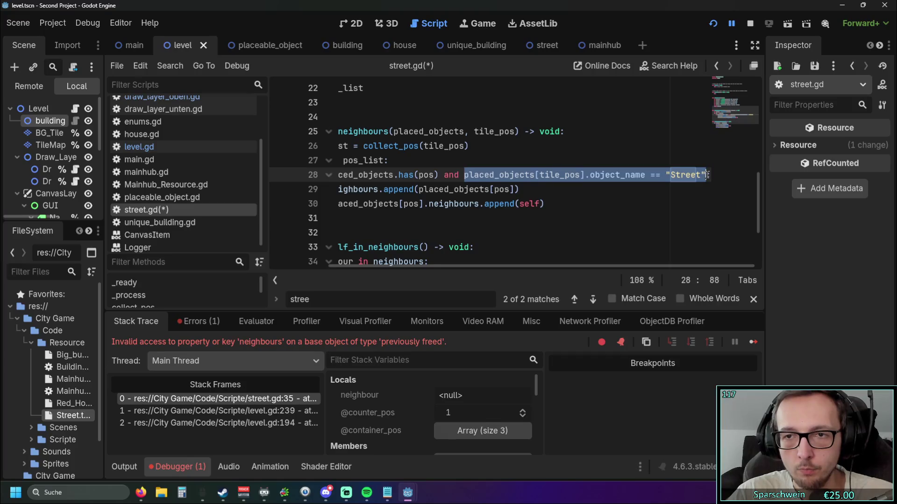
key("ctrl+v")
left_click(580, 175)
key("Right")
type("_pos")
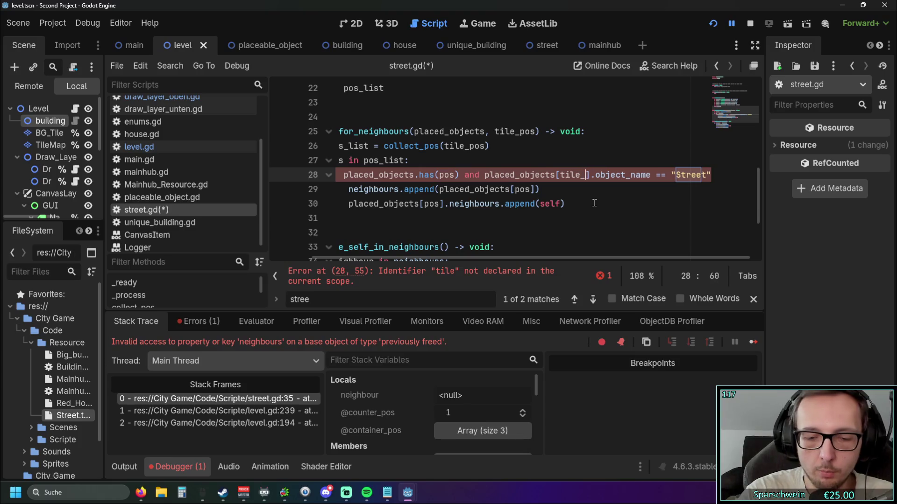
left_click(594, 202)
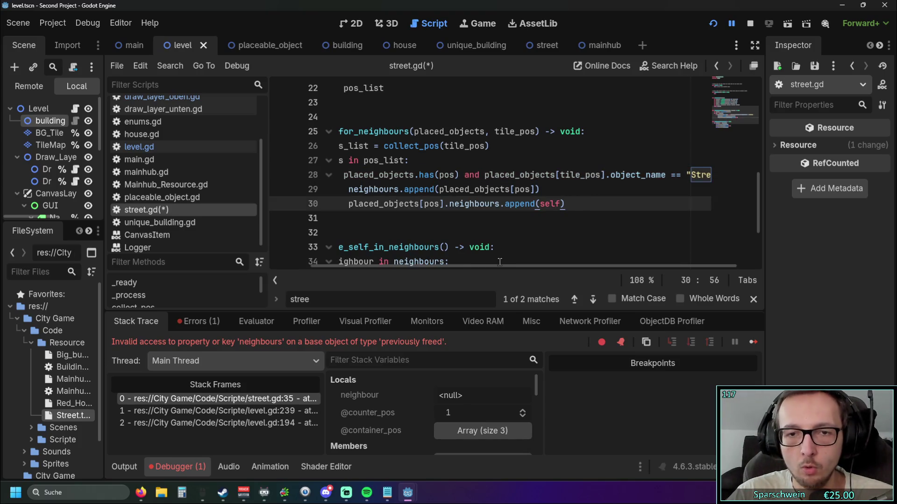
Delete 'tile_' so the check reads placed_objects[pos].object_name == "Street", then close the search bar
scroll(564, 268, "right", 1)
scroll(564, 268, "left", 2)
key("Down")
key("Down")
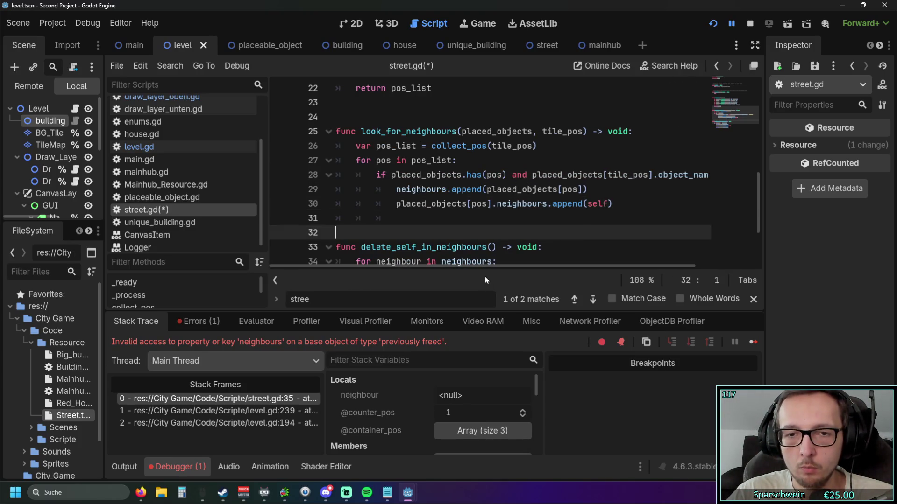
left_click_drag(503, 266, 470, 266)
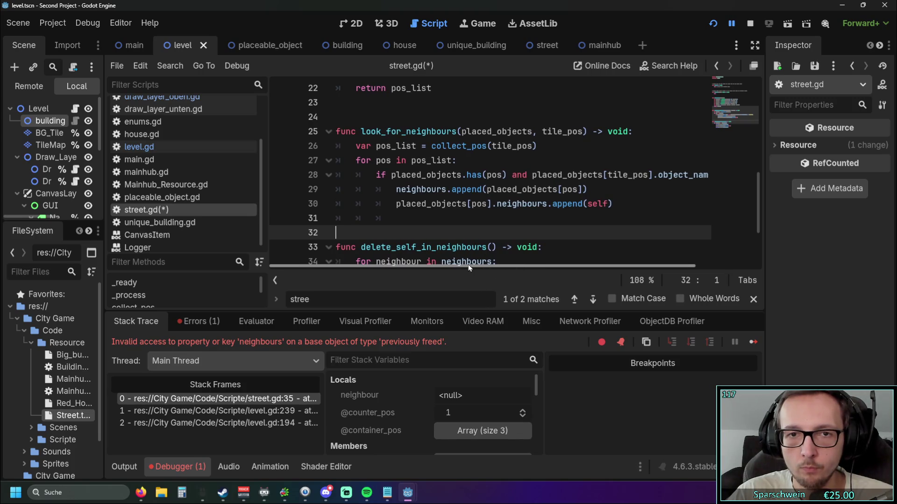
scroll(471, 264, "right", 1)
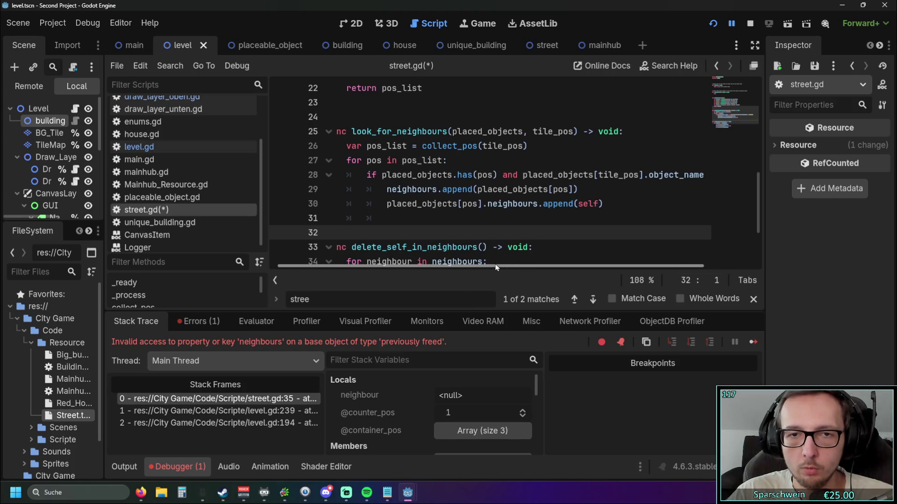
scroll(494, 268, "left", 1)
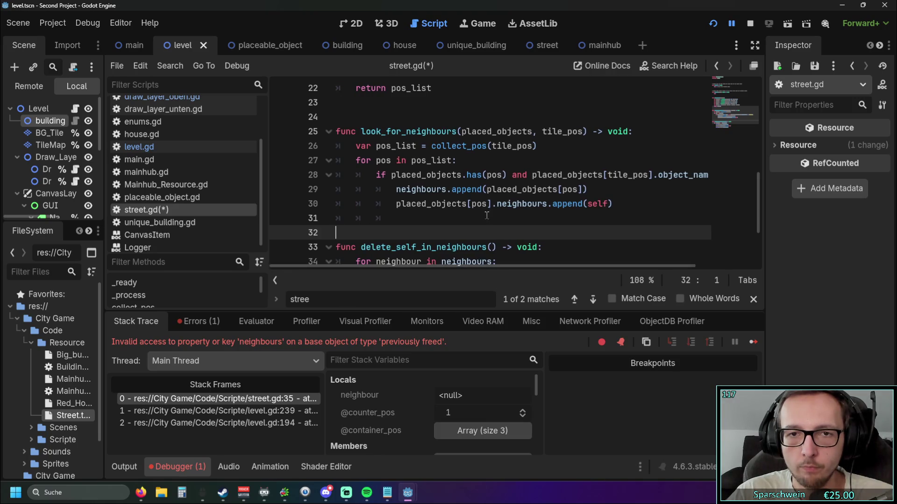
left_click_drag(606, 176, 631, 177)
key("Delete")
left_click(644, 204)
scroll(464, 266, "right", 2)
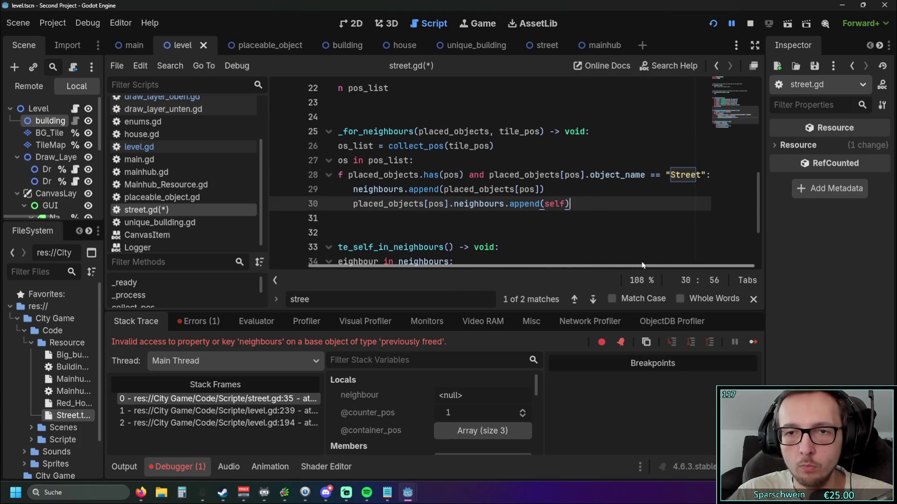
left_click(675, 188)
Launch the game, place a red house and lay a street path beside it
left_click(752, 299)
left_click(713, 24)
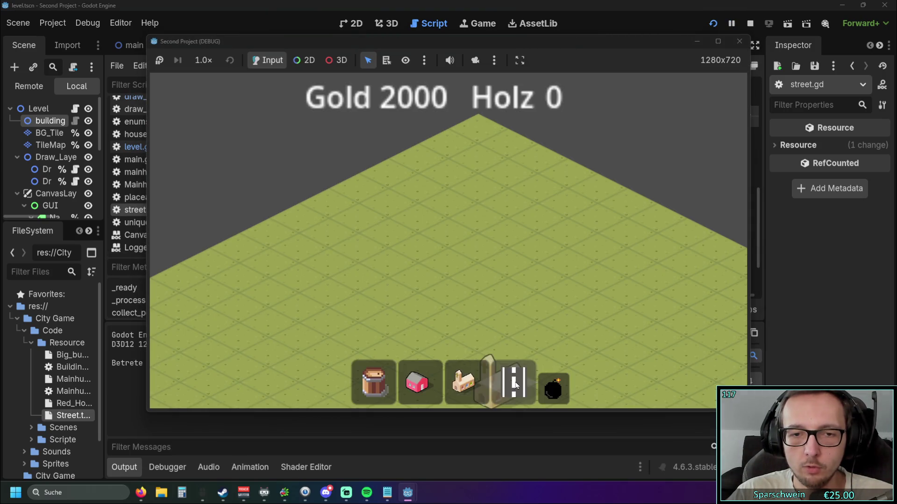
left_click(420, 382)
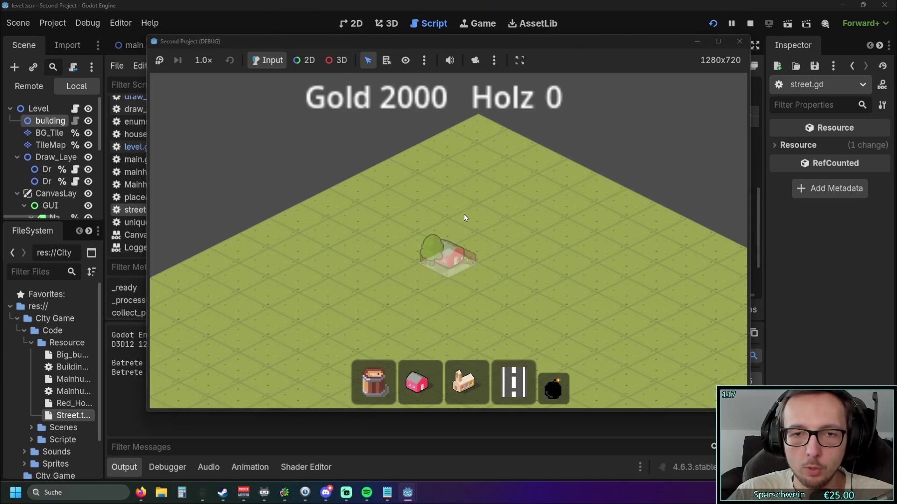
left_click(464, 215)
left_click(514, 382)
left_click_drag(417, 277, 525, 220)
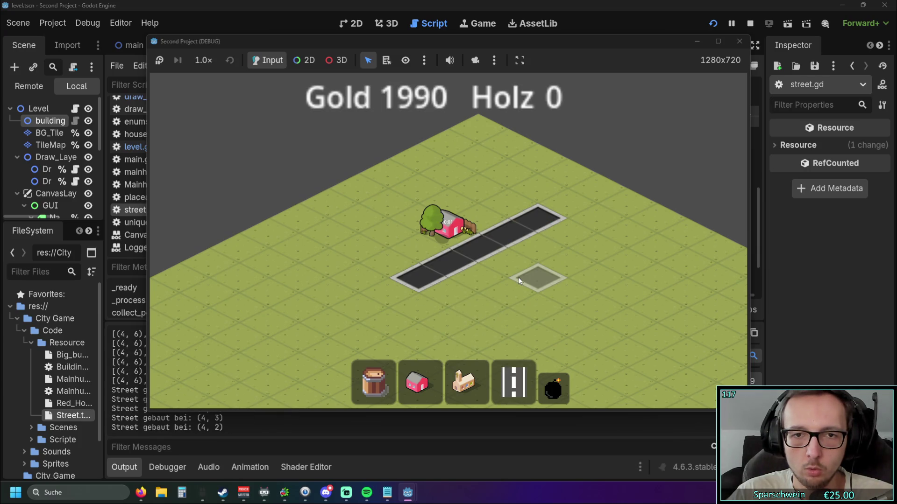
left_click_drag(518, 278, 503, 257)
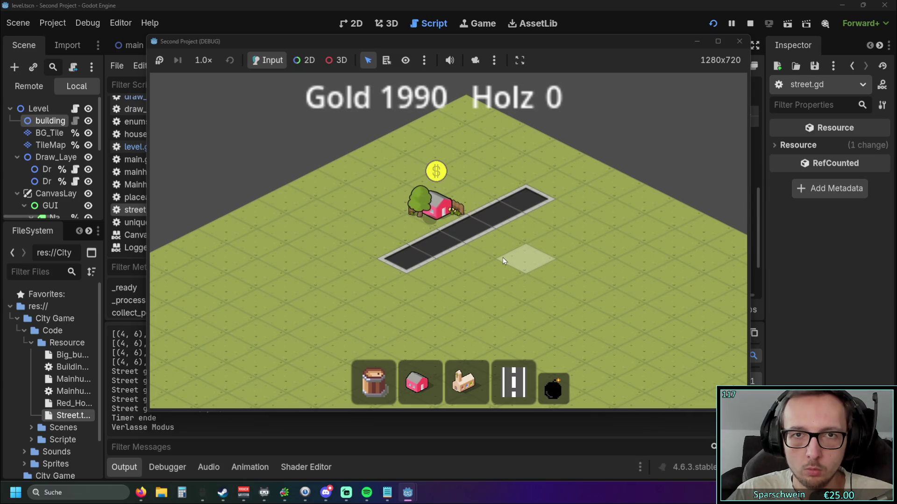
left_click_drag(503, 257, 501, 256)
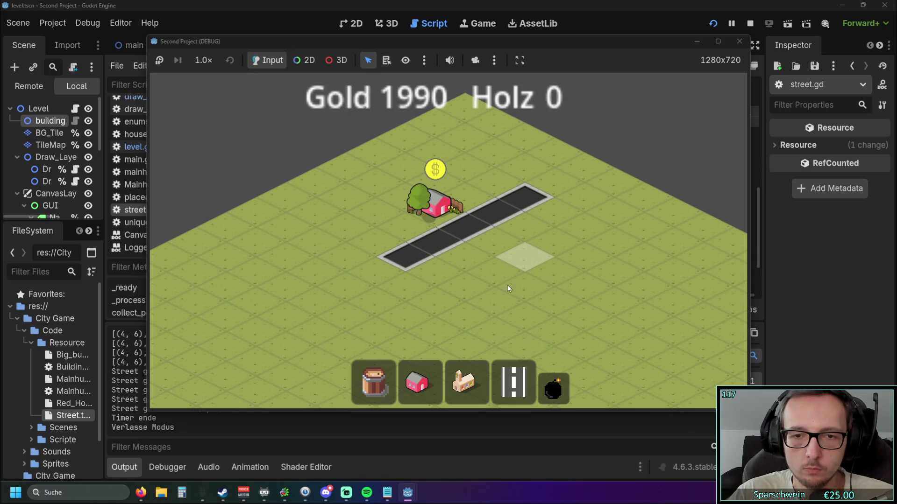
Demolish the red house and all the street tiles without errors
left_click(552, 387)
left_click(447, 228)
left_click(462, 228)
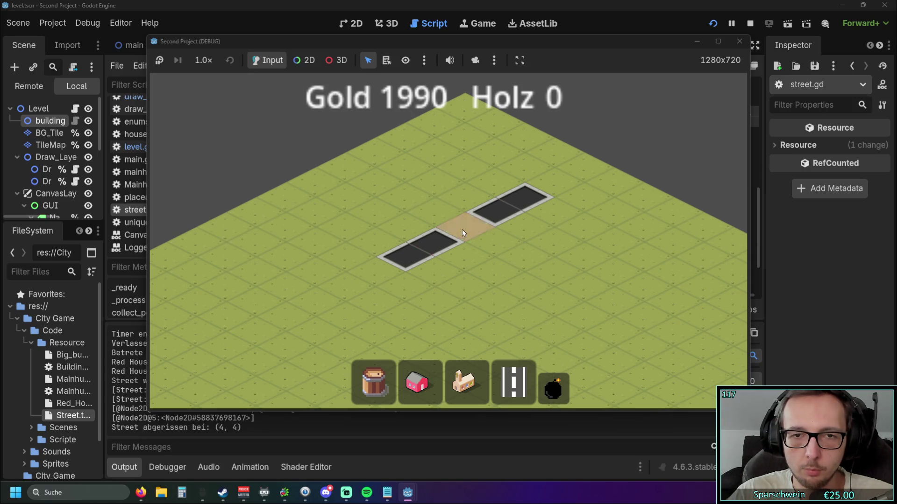
left_click_drag(448, 235, 535, 194)
Build a street cross and a red house at (4, 5), demolish them, and close the game
left_click(513, 383)
mouse_move(439, 225)
left_mouse_down()
mouse_move(466, 231)
mouse_move(509, 185)
left_mouse_up()
left_click(417, 383)
left_click(435, 233)
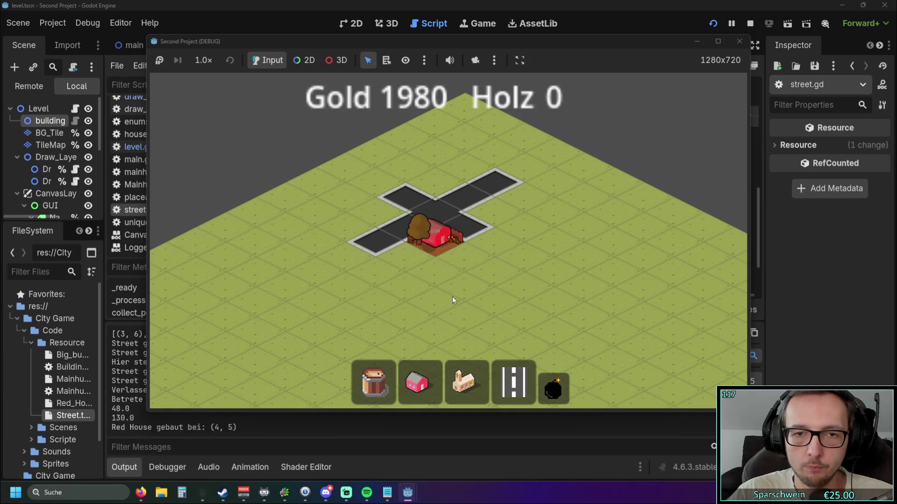
left_click(551, 392)
mouse_move(336, 308)
left_mouse_down()
mouse_move(472, 243)
mouse_move(439, 235)
left_mouse_up()
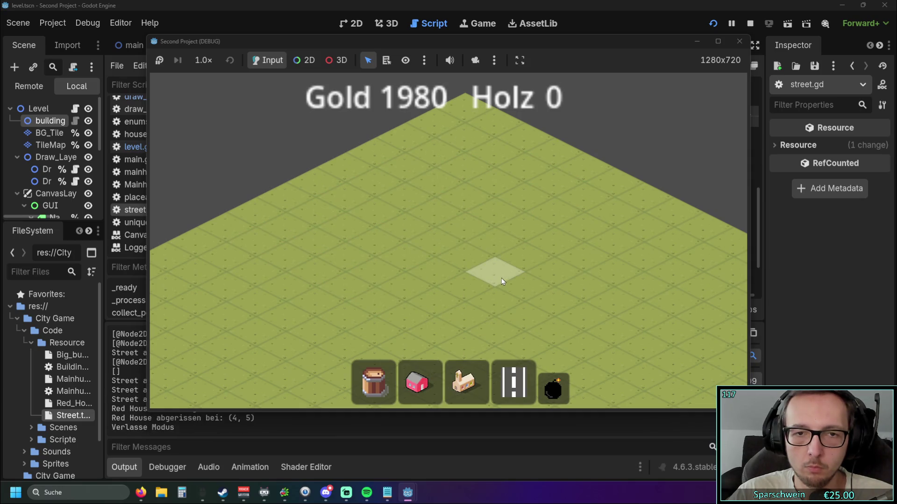
left_click(739, 42)
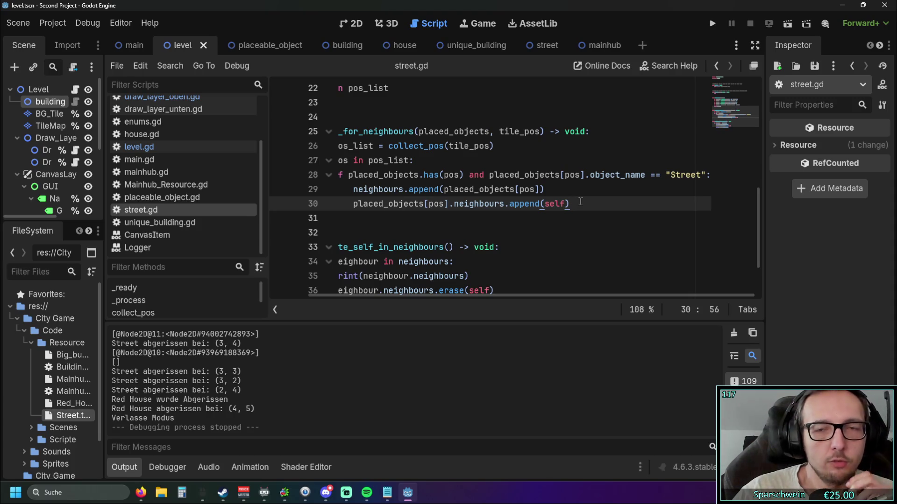
Restart the playtest and place a row of Red Houses
left_click(712, 23)
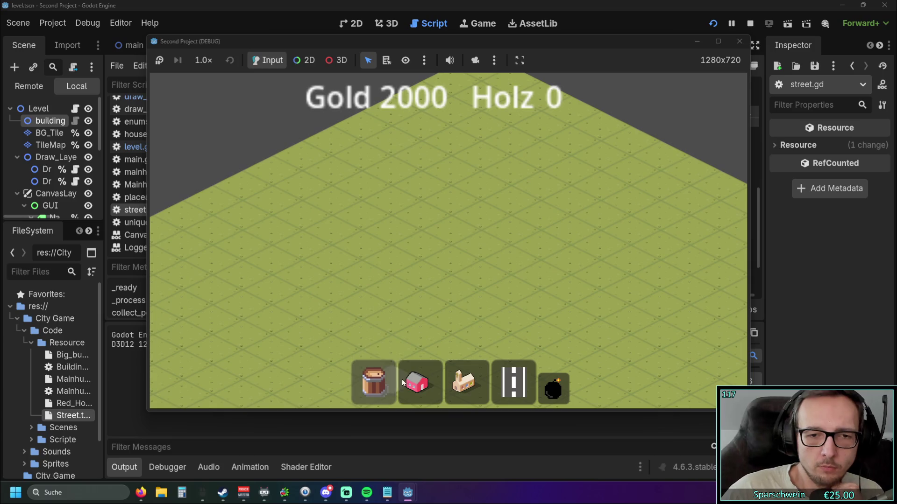
left_click(402, 382)
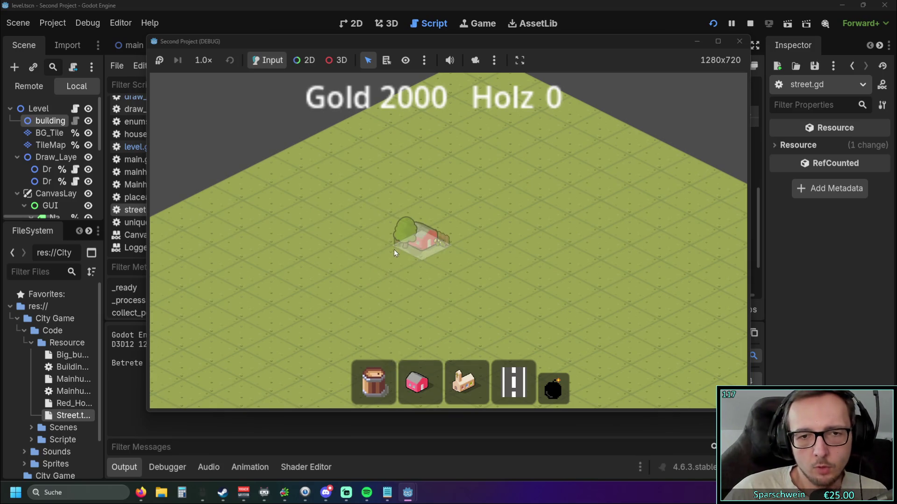
left_click(393, 250)
left_click(470, 217)
left_click(453, 224)
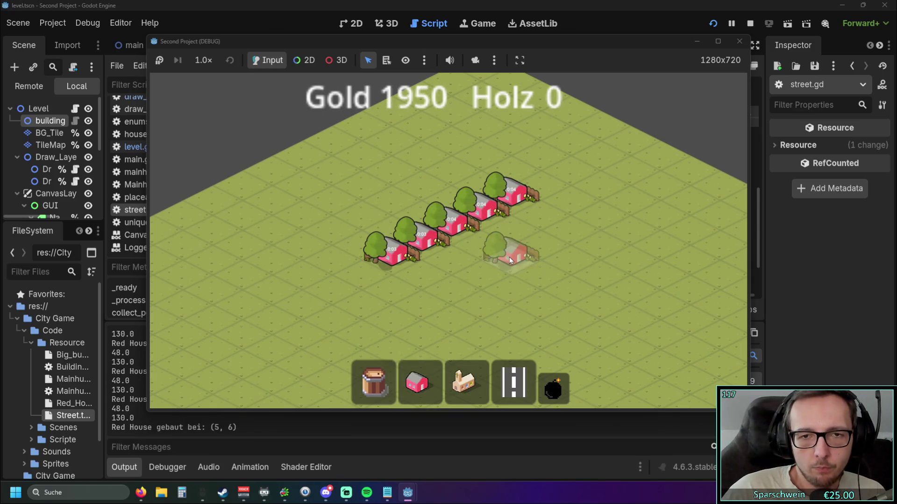
Lay a long street beside the houses and place four Big Buckets along it
left_click(514, 382)
left_click_drag(390, 287, 582, 196)
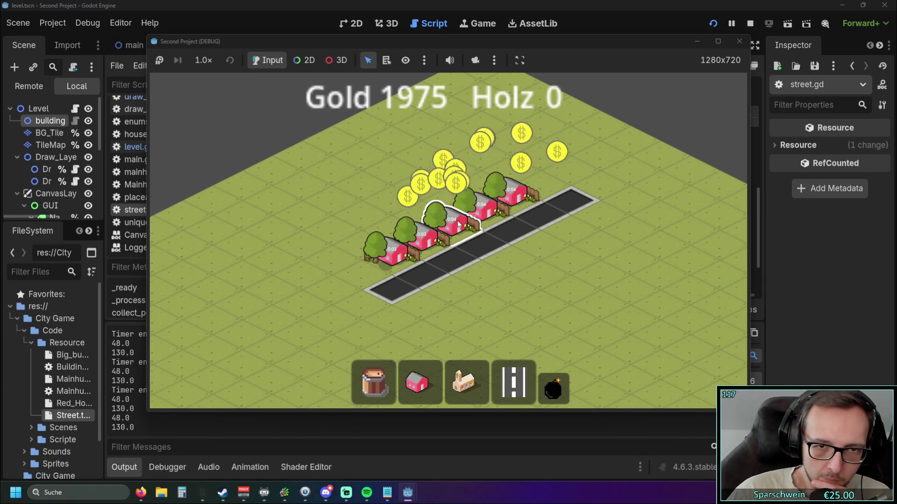
left_click(380, 374)
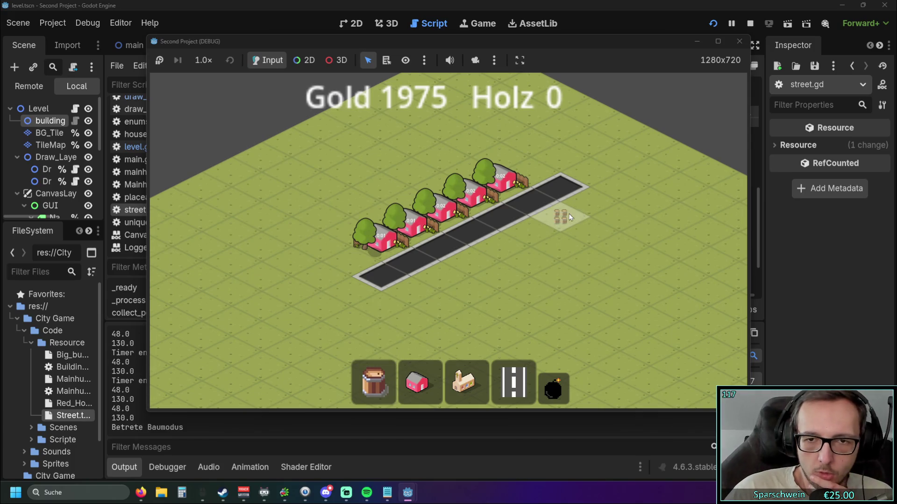
left_click(590, 202)
left_click(530, 232)
left_click(493, 261)
left_click(421, 298)
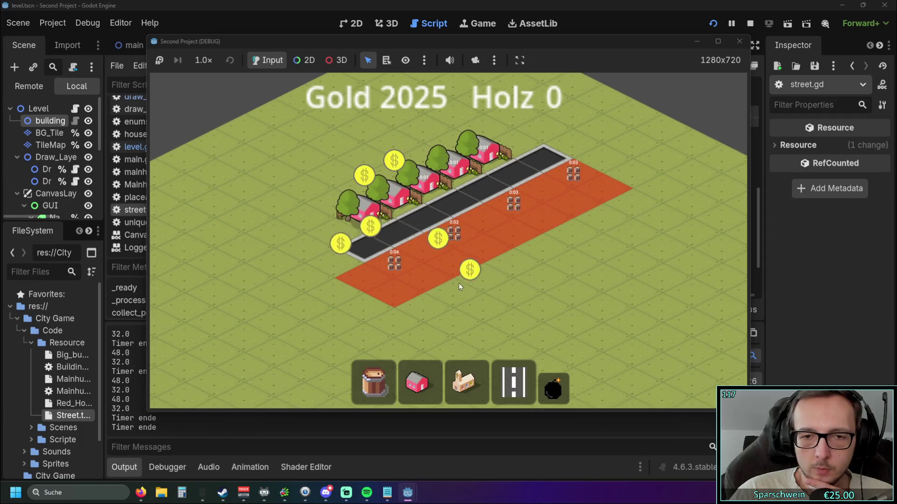
Place a church left of the street and extend the street down-left
left_click(466, 382)
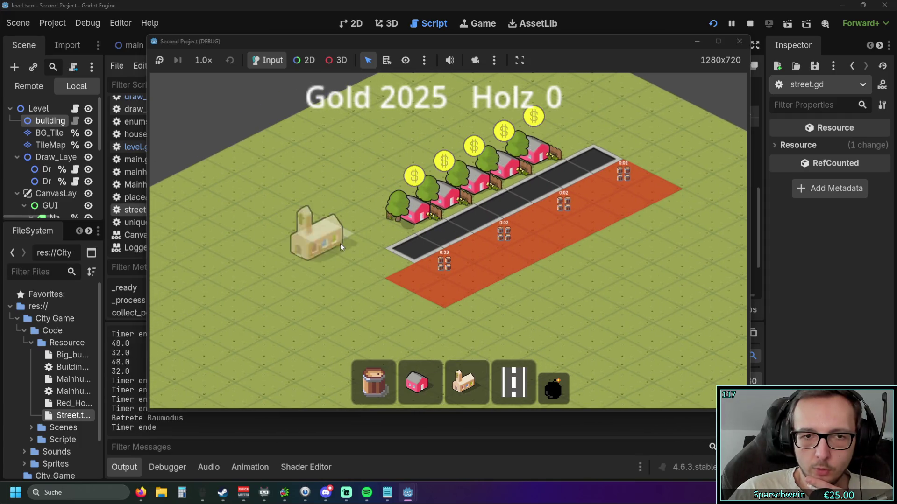
left_click(303, 235)
left_click(514, 383)
left_click_drag(444, 258, 357, 323)
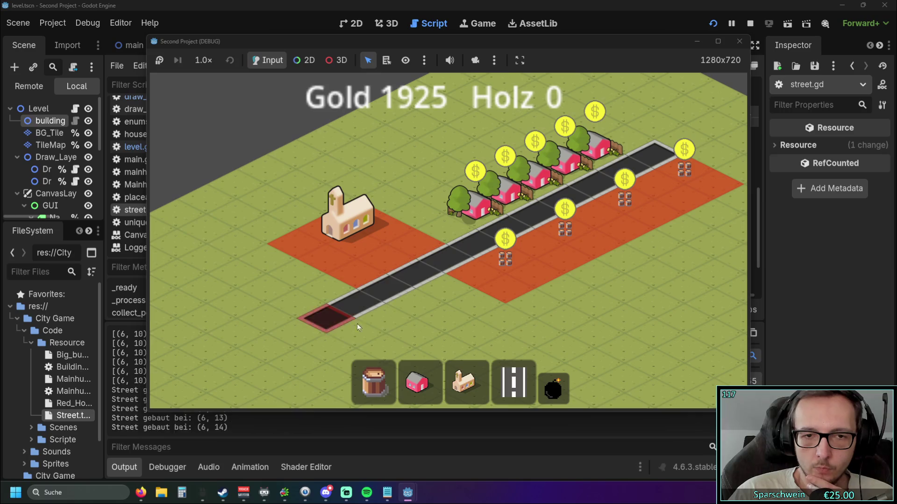
Collect the coins above the houses, buckets and roadside plots to raise Gold
left_click(505, 259)
left_click(565, 229)
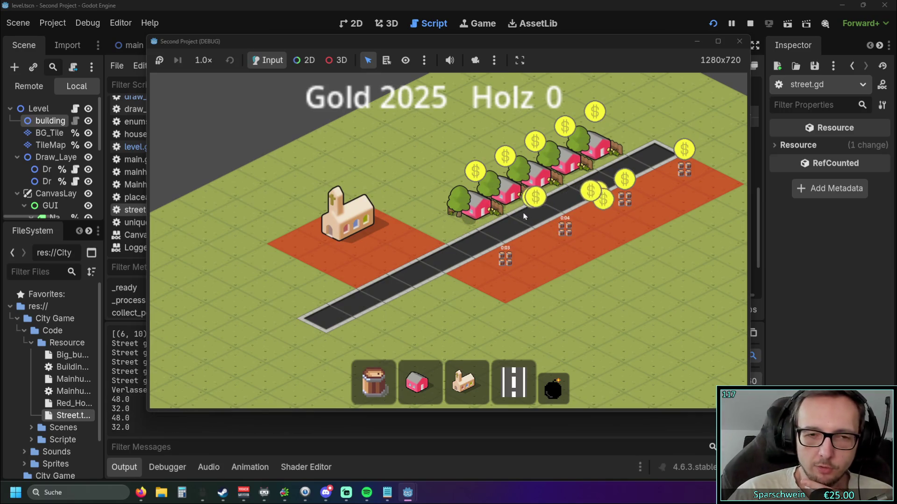
left_click(626, 199)
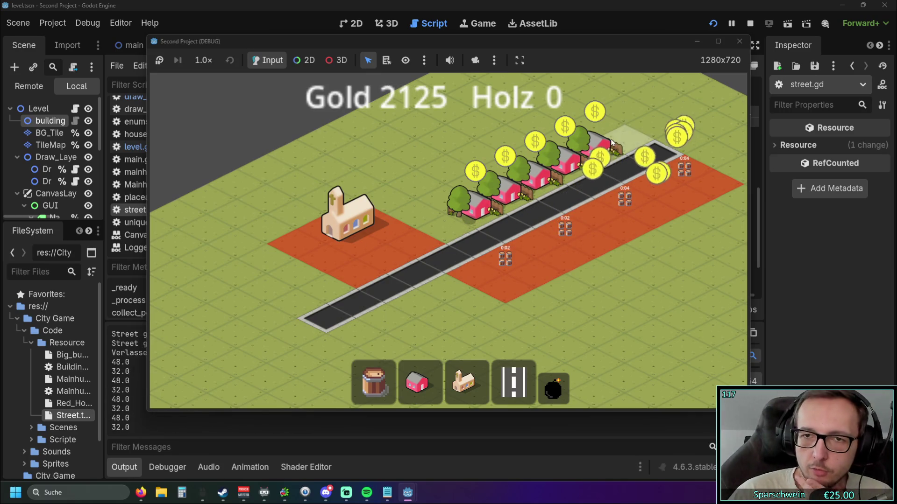
left_click(528, 183)
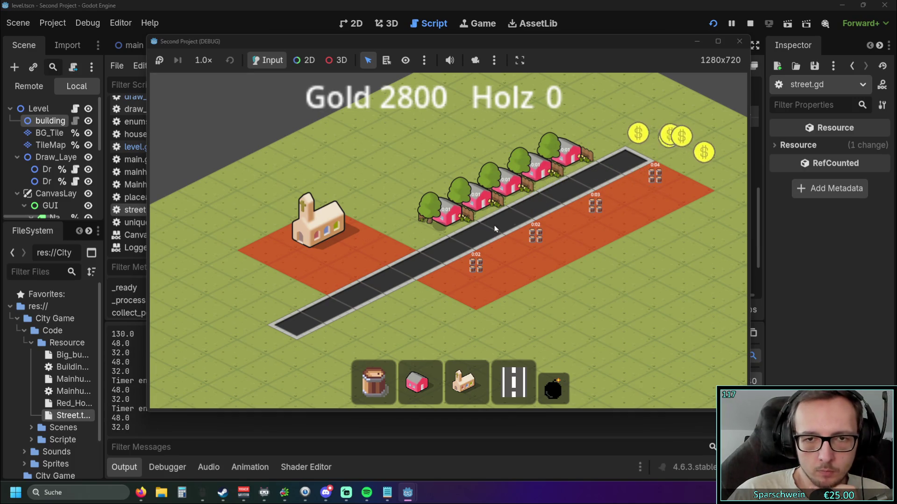
left_click_drag(494, 225, 417, 226)
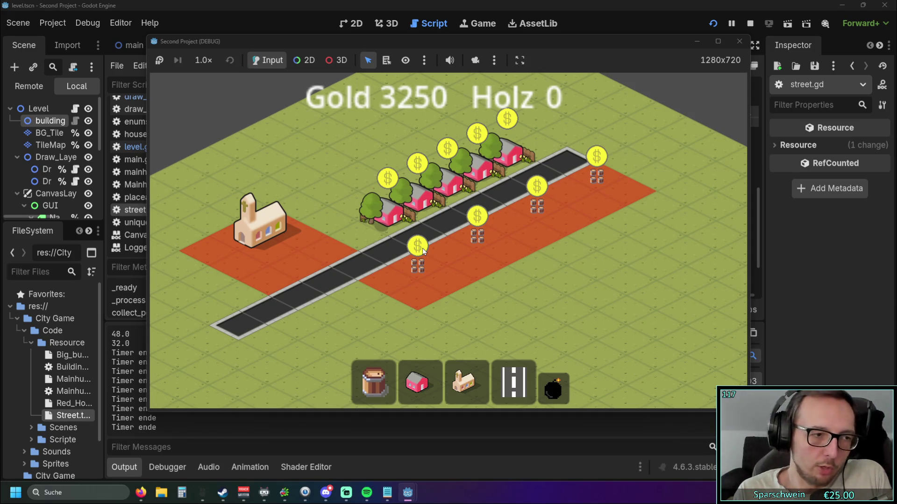
mouse_move(422, 248)
left_mouse_down()
mouse_move(478, 251)
mouse_move(604, 180)
mouse_move(495, 154)
mouse_move(396, 151)
left_mouse_up()
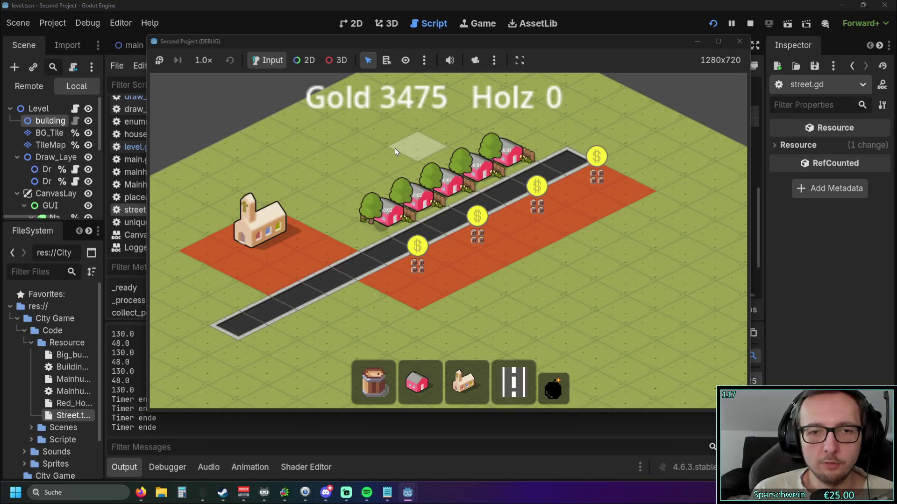
mouse_move(376, 140)
left_mouse_down()
mouse_move(415, 143)
mouse_move(497, 190)
left_mouse_up()
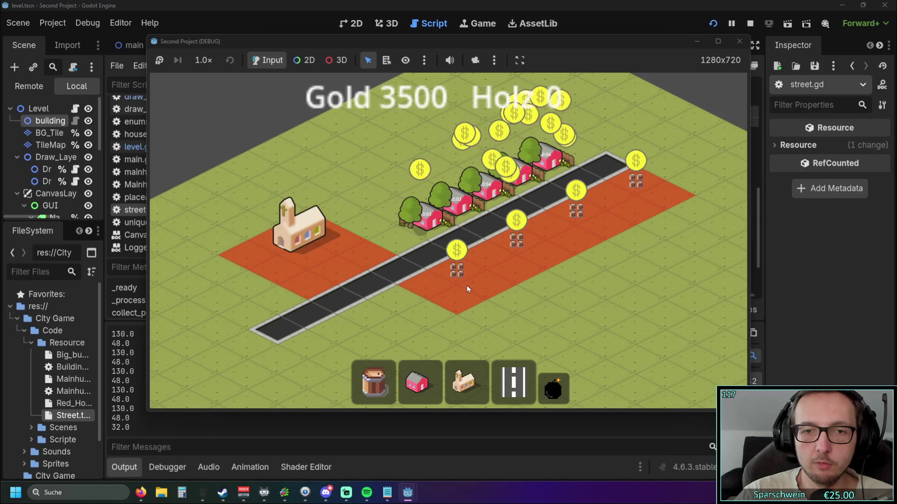
left_click_drag(467, 287, 629, 209)
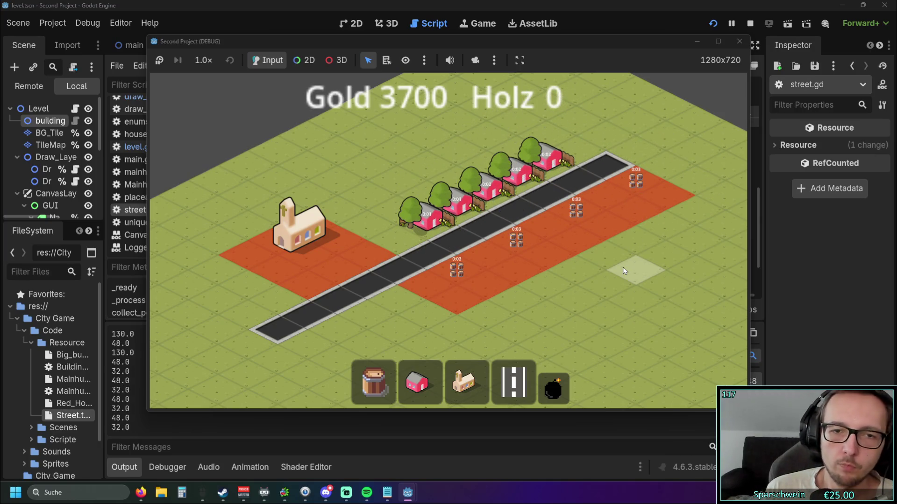
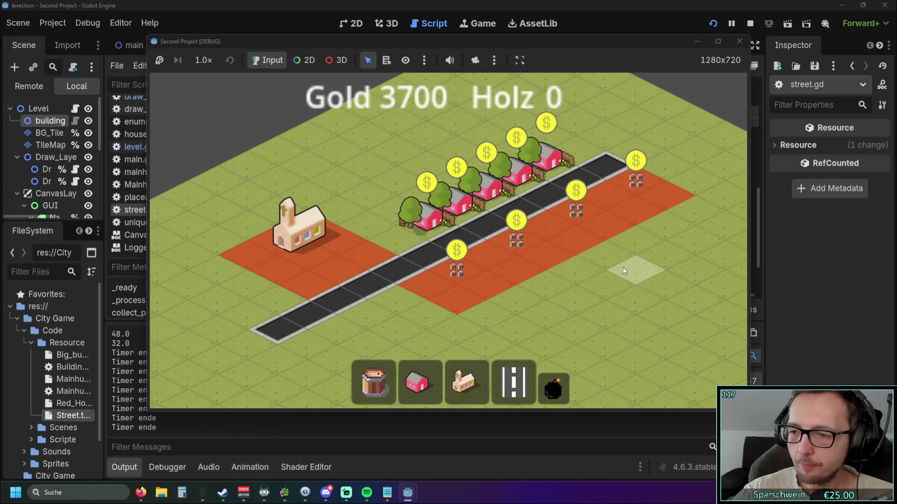
Collect the coins floating over the buildings, barrel stalls and houses
mouse_move(500, 316)
left_mouse_down()
mouse_move(454, 306)
mouse_move(448, 318)
left_mouse_up()
left_click(417, 279)
left_click(464, 223)
left_click(523, 193)
left_click(583, 163)
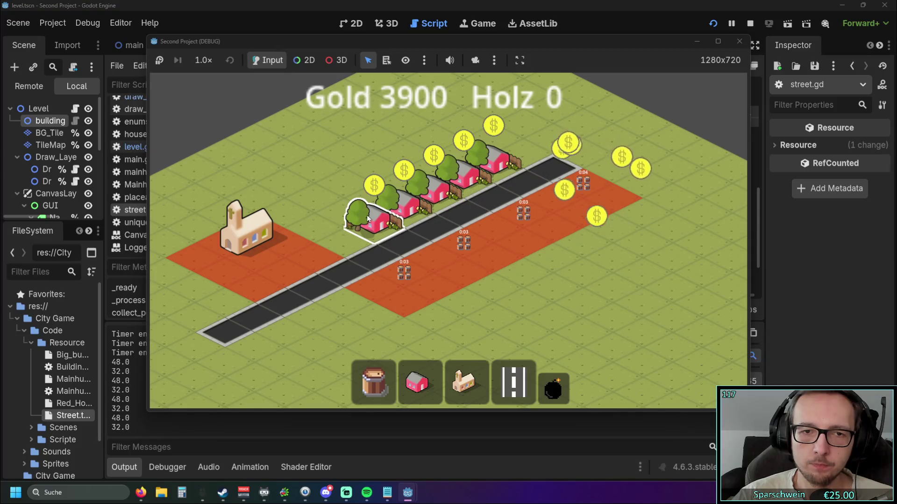
left_click(404, 170)
Place one more barrel stall on the empty tile beside the others
left_click_drag(464, 252, 489, 257)
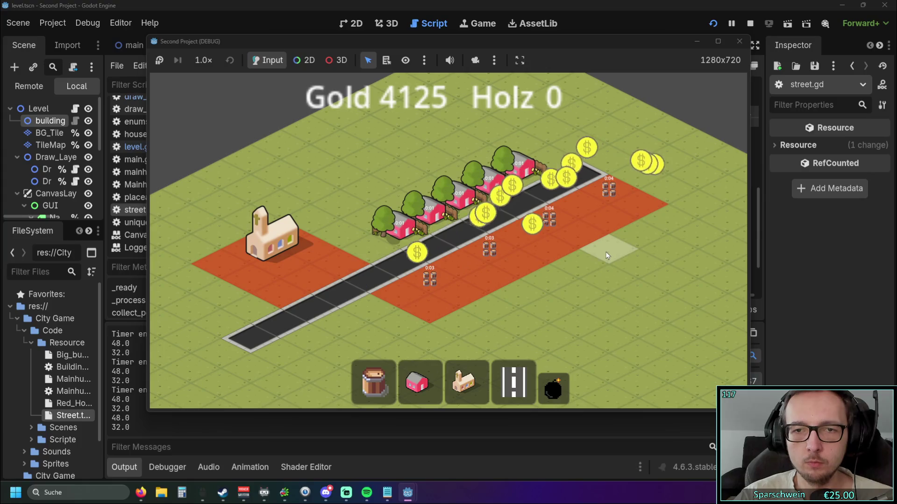
left_click_drag(569, 248, 598, 243)
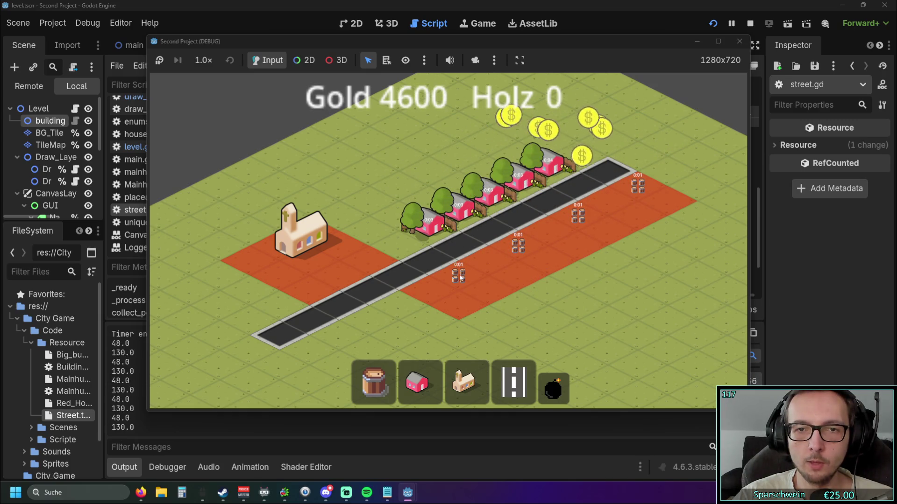
scroll(579, 228, "down", 2)
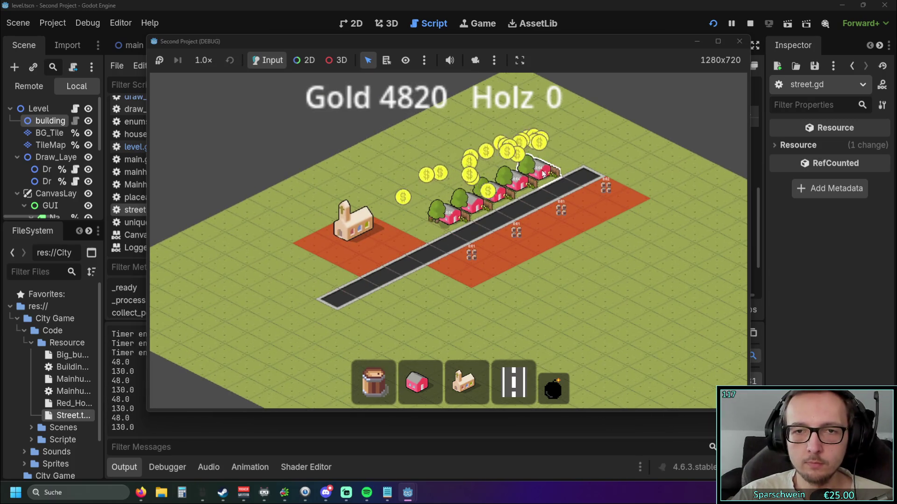
scroll(540, 224, "up", 2)
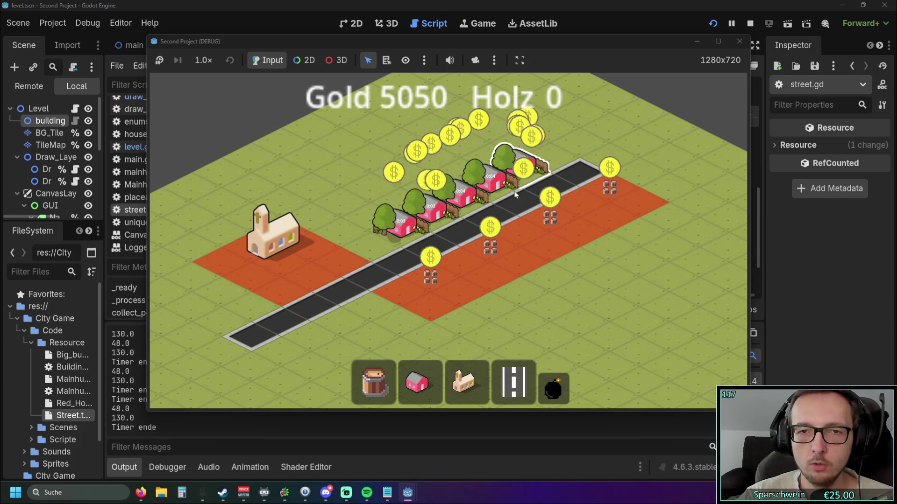
scroll(499, 260, "up", 1)
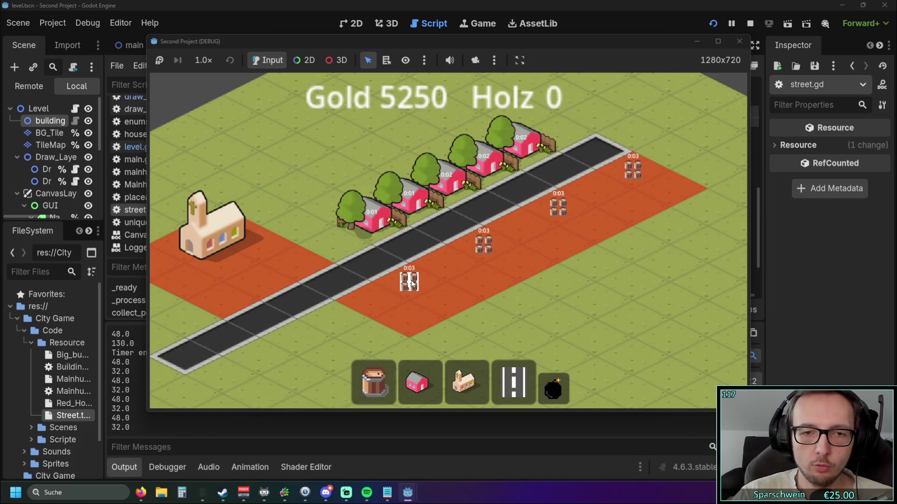
scroll(408, 297, "up", 1)
left_click(373, 382)
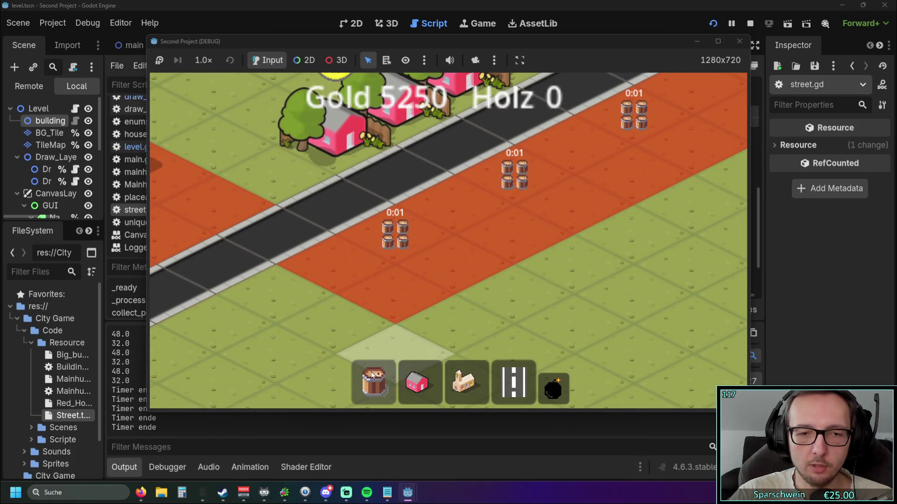
left_click(520, 293)
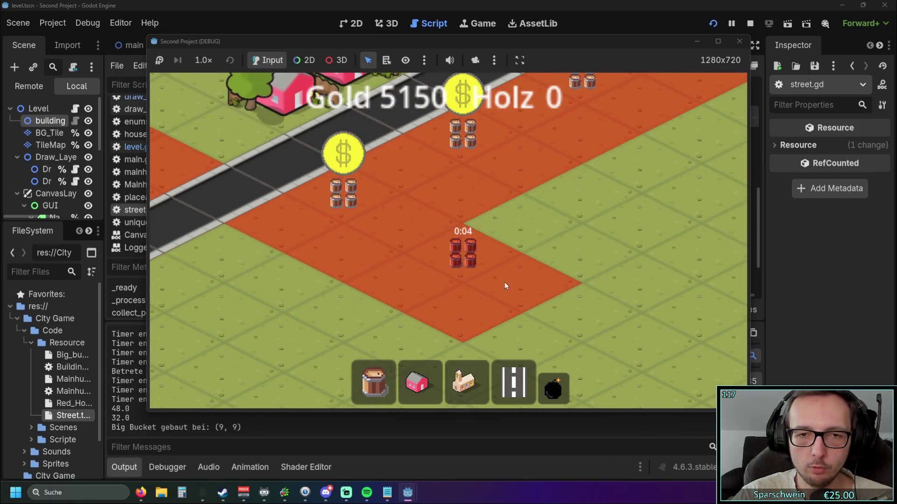
right_click(469, 263)
Look over the town toward the church and houses, then stop the running game
scroll(486, 259, "down", 2)
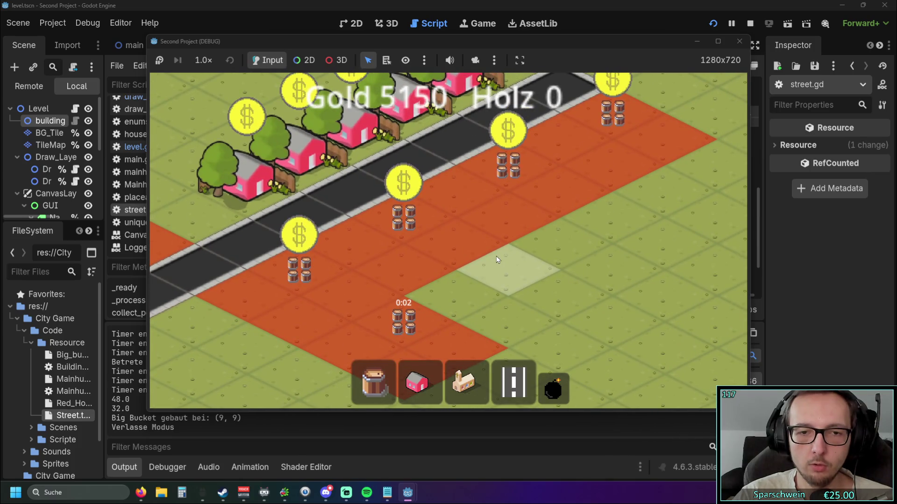
left_click_drag(497, 257, 469, 269)
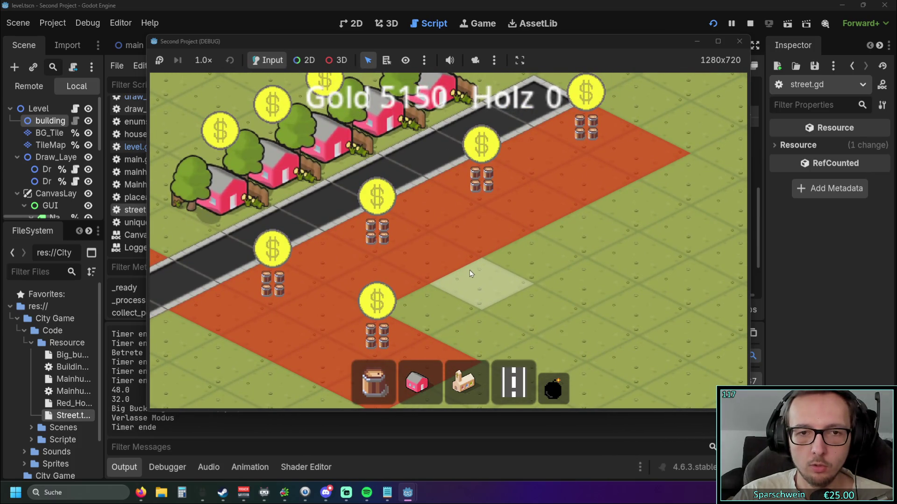
key("Left")
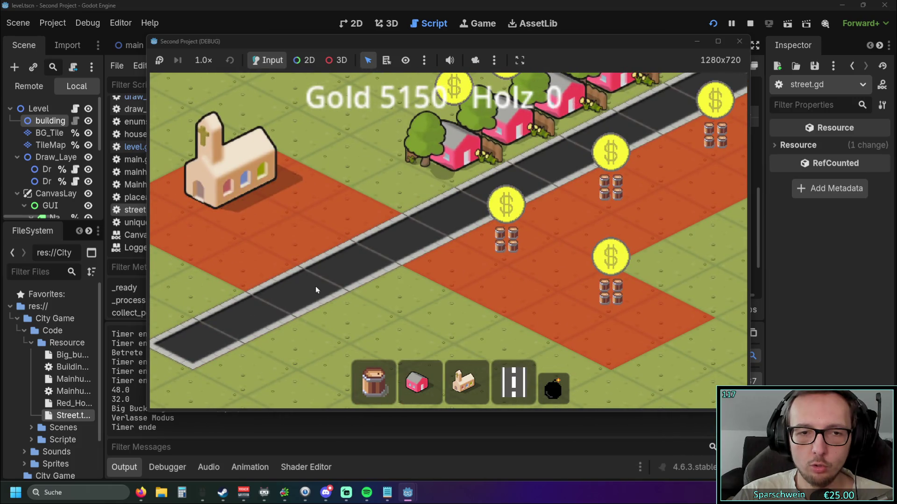
key("Up")
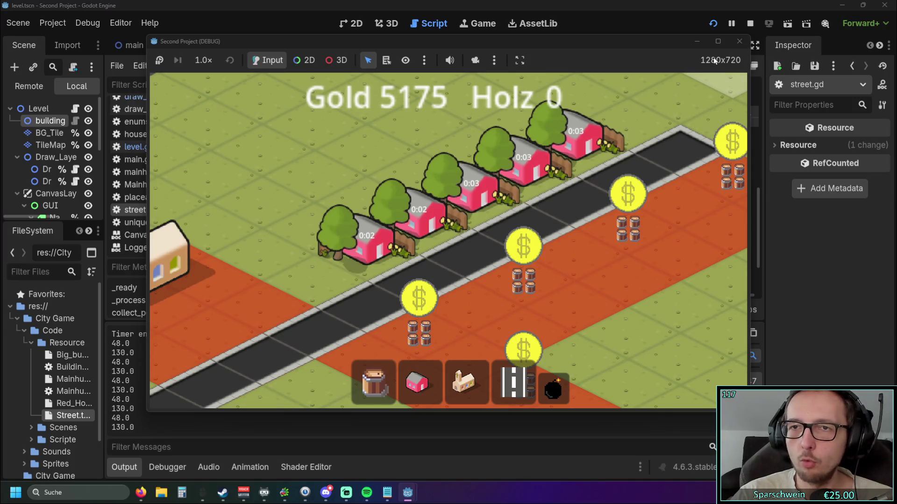
left_click(738, 41)
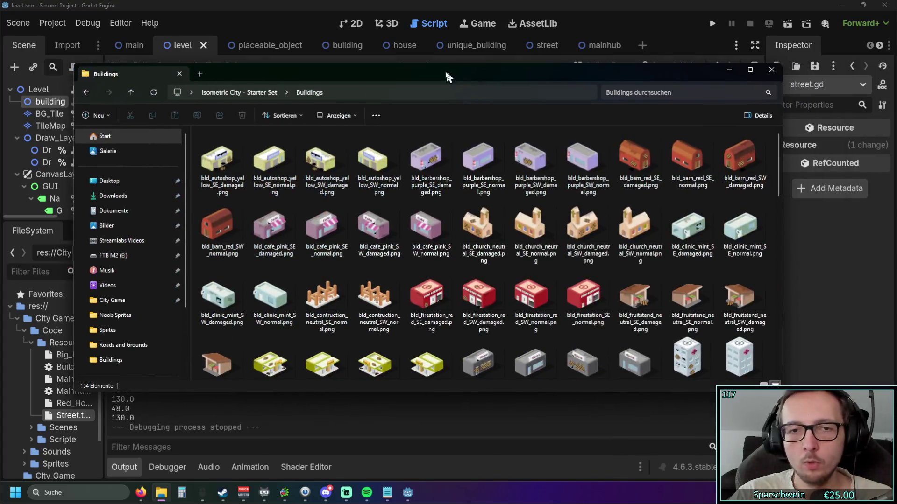
Browse the Buildings sprite thumbnails of the Isometric City starter set
double_click(441, 71)
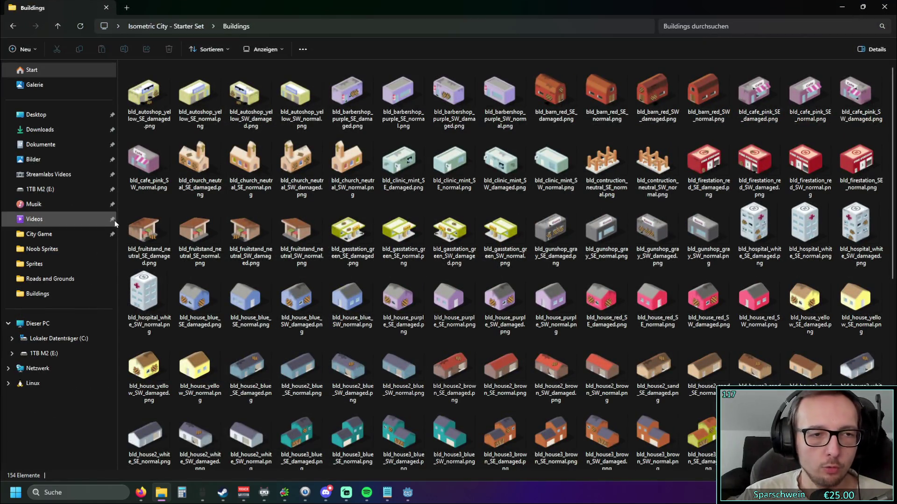
scroll(140, 229, "down", 5)
scroll(230, 284, "up", 5)
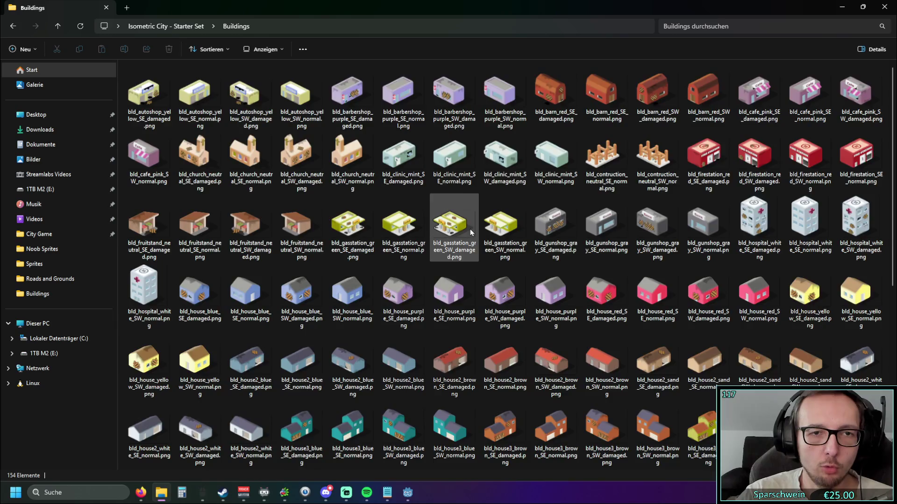
scroll(470, 228, "down", 10)
Go back to the starter set, enter its Images folder and view assets_001.png
left_click(13, 26)
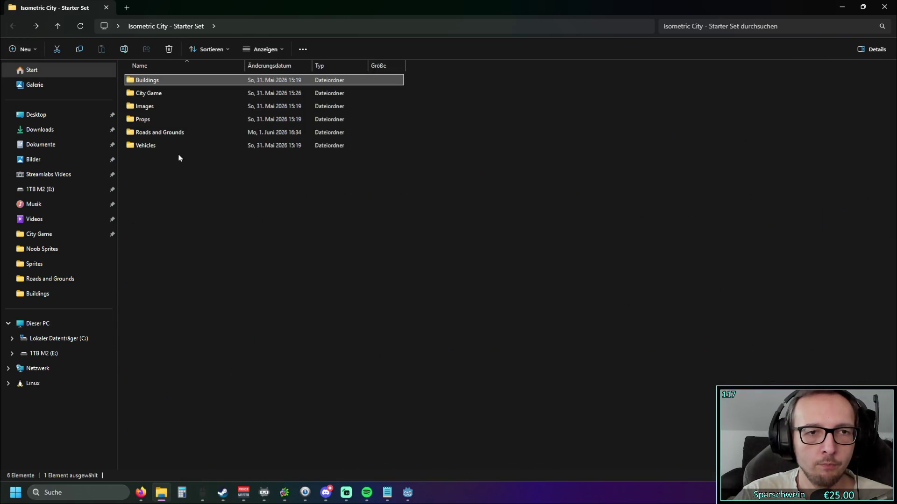
double_click(161, 107)
double_click(150, 105)
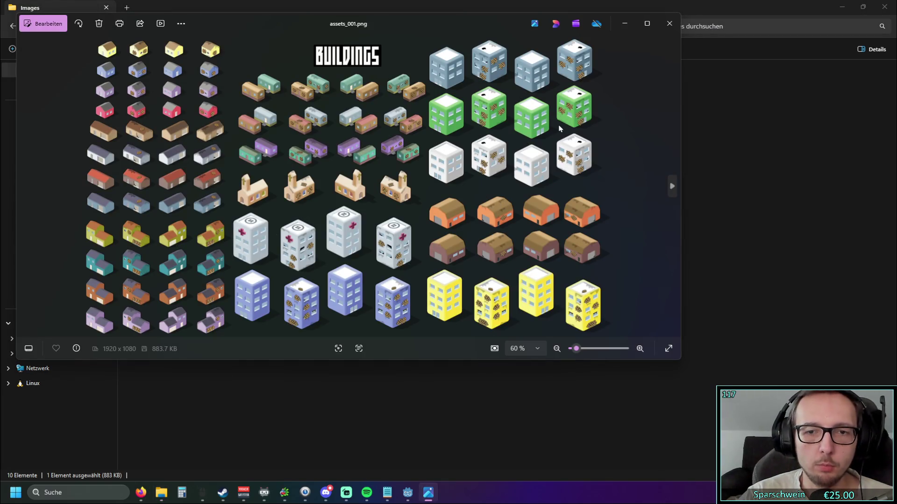
Close assets_001 and view the assets_003.png and assets_002.png sheets in turn
left_click(669, 24)
double_click(264, 106)
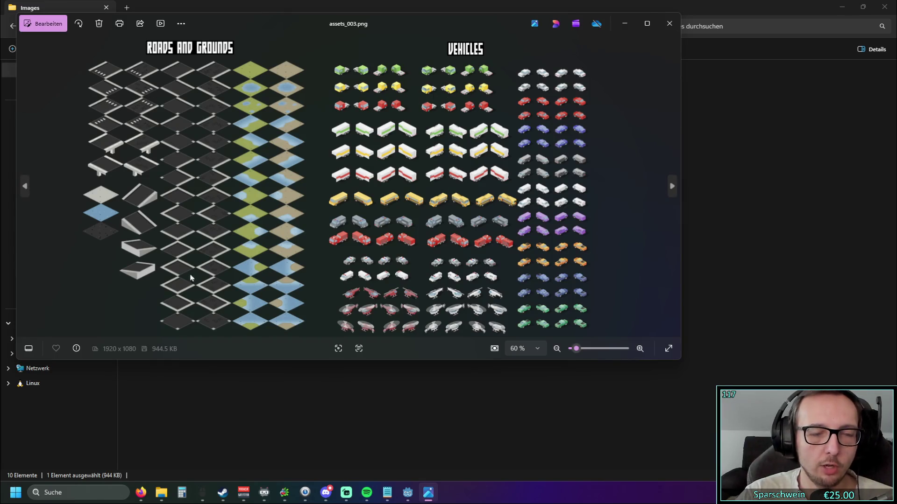
left_click(670, 23)
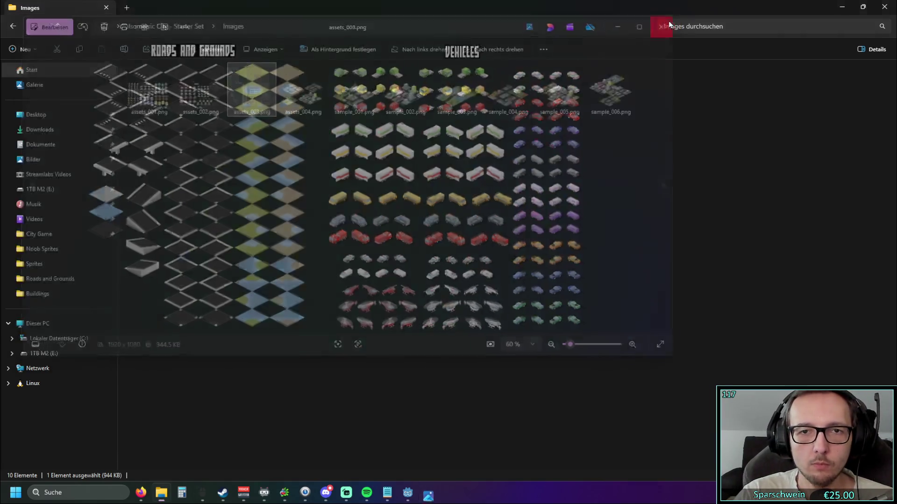
double_click(197, 97)
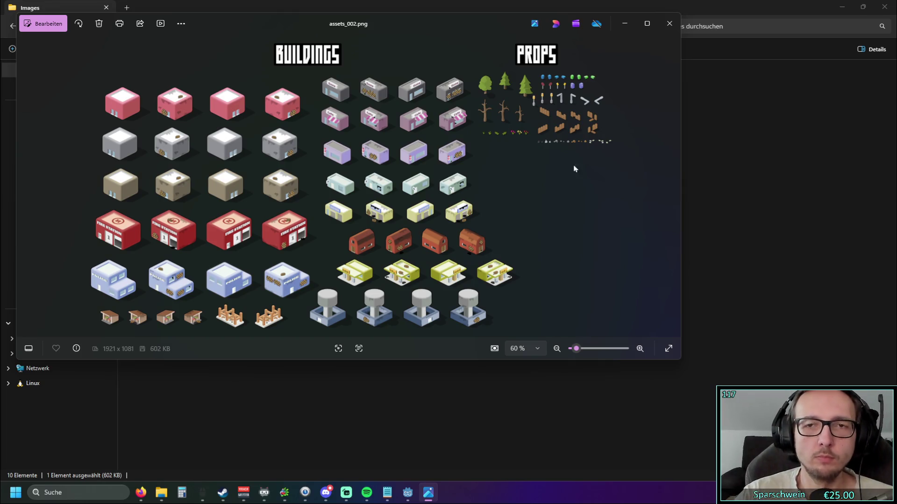
Move the viewer aside, close assets_002 and view sample_001.png
left_click_drag(452, 33, 516, 36)
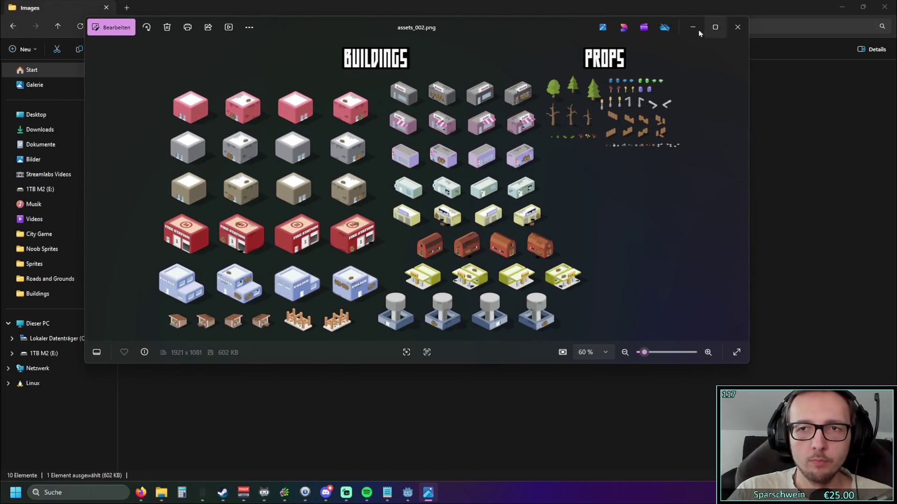
left_click(734, 36)
double_click(354, 96)
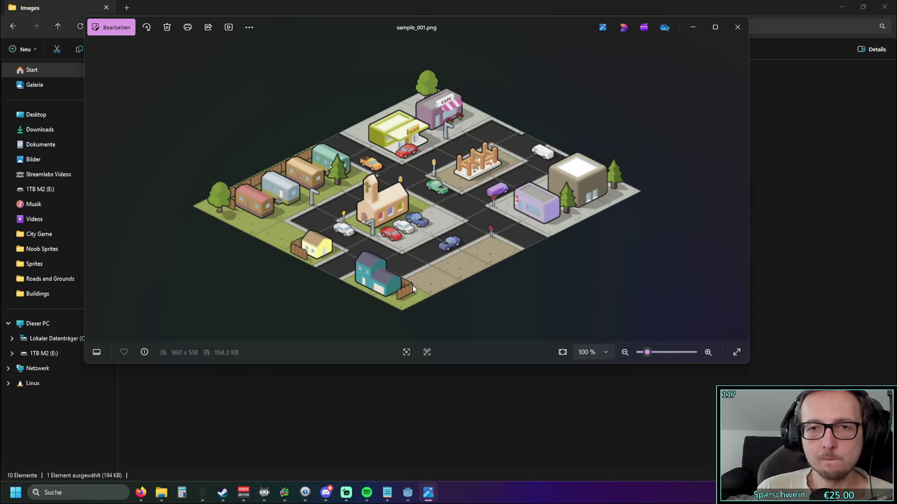
View the sample_004.png and sample_005.png city previews
left_click(737, 27)
left_click(518, 99)
double_click(518, 99)
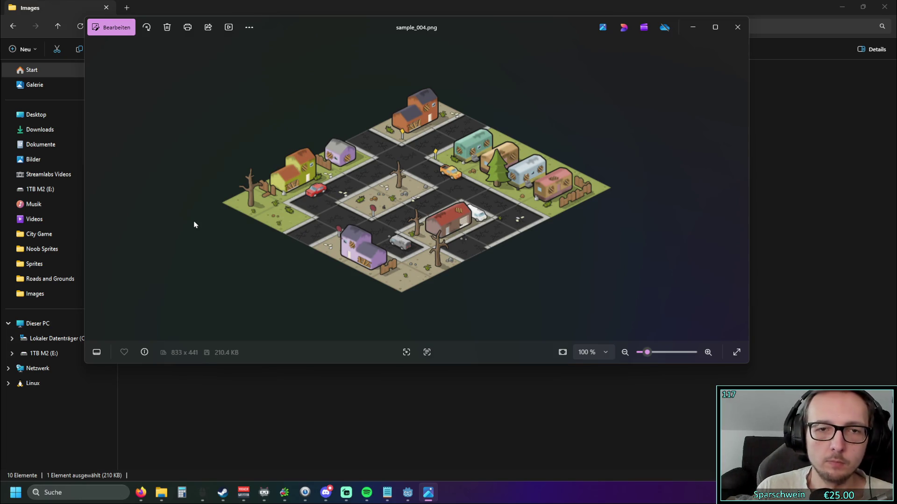
left_click(732, 29)
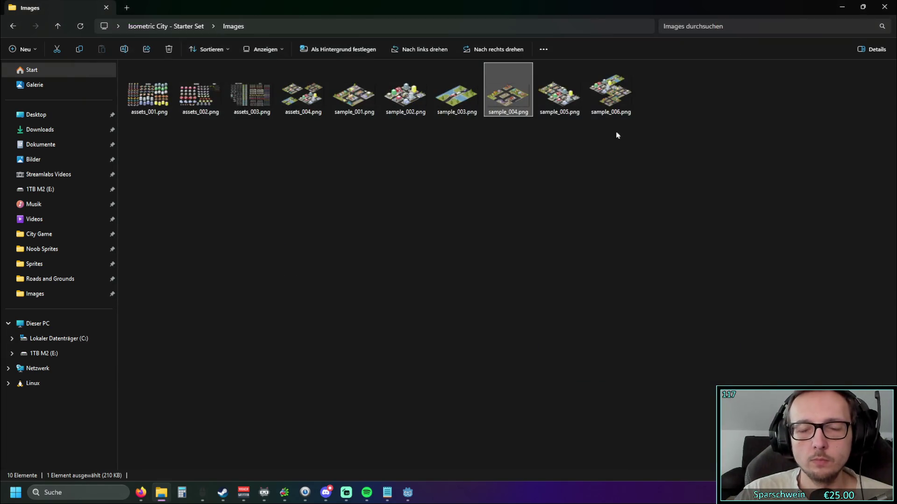
double_click(557, 96)
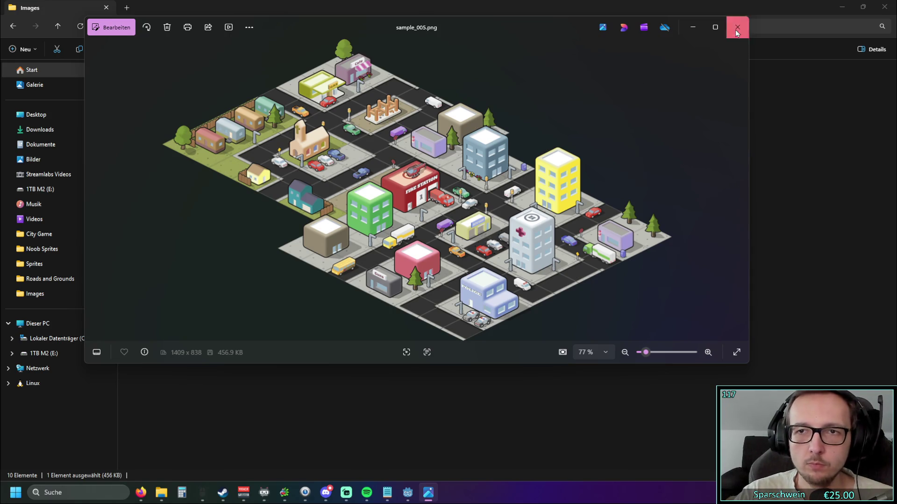
View sample_006.png, then close Photos and File Explorer
left_click(737, 27)
double_click(610, 106)
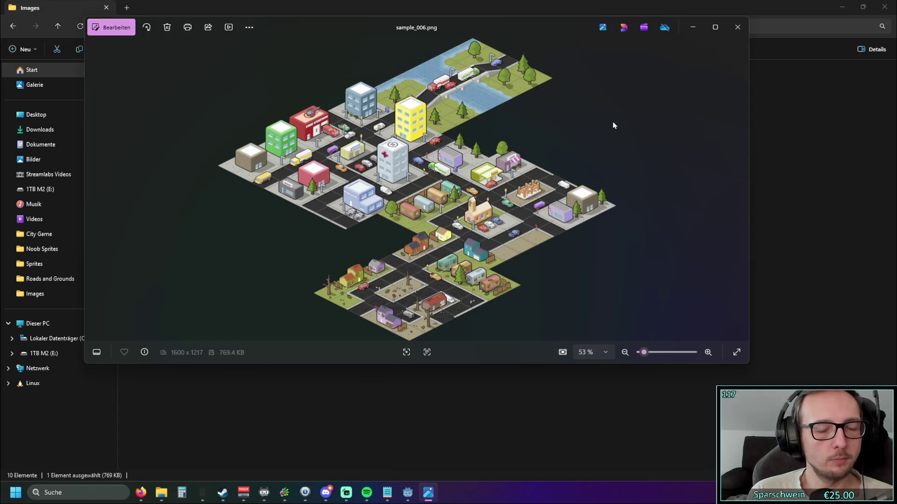
left_click(738, 27)
left_click(884, 6)
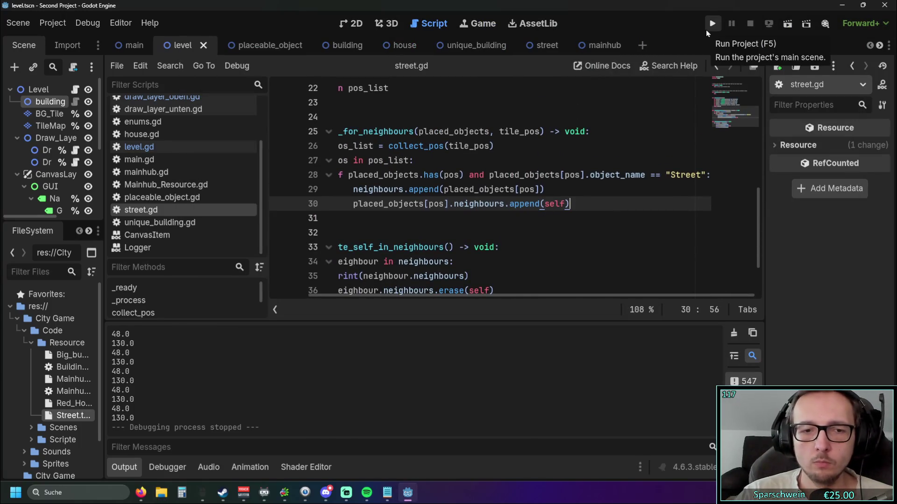
Run the game, place a red house and lay a long diagonal road
left_click(710, 25)
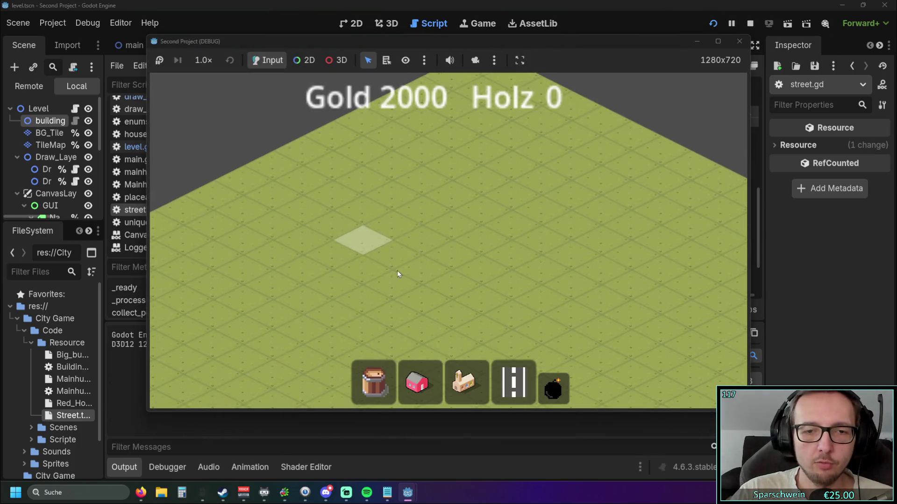
left_click(417, 383)
left_click(439, 256)
left_click(514, 383)
left_click_drag(388, 306, 518, 246)
Demolish the road and the red house, then leave demolish mode
left_click(554, 388)
left_click(448, 278)
scroll(438, 253, "up", 2)
left_click(438, 253)
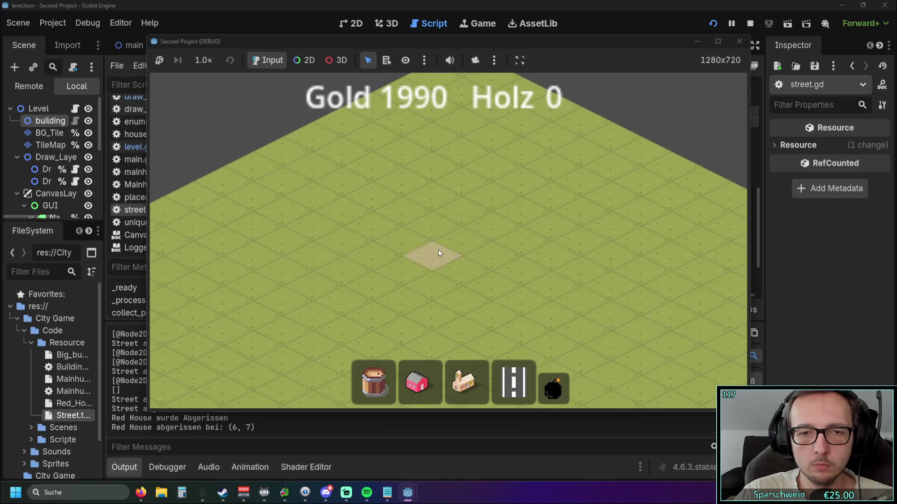
right_click(460, 278)
Lay a five-tile street and place two red houses beside it
scroll(574, 210, "down", 2)
scroll(536, 227, "up", 1)
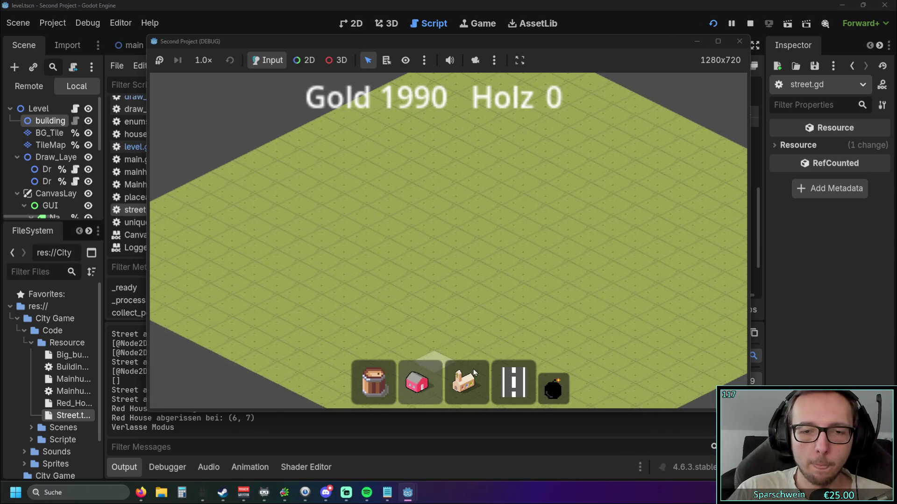
left_click(513, 383)
left_click_drag(432, 237, 530, 182)
scroll(518, 250, "up", 1)
left_click(417, 382)
left_click(430, 170)
left_click(465, 156)
right_click(547, 401)
Check the red demolish tint over the street, then cancel demolish mode and stop the game
left_click(549, 400)
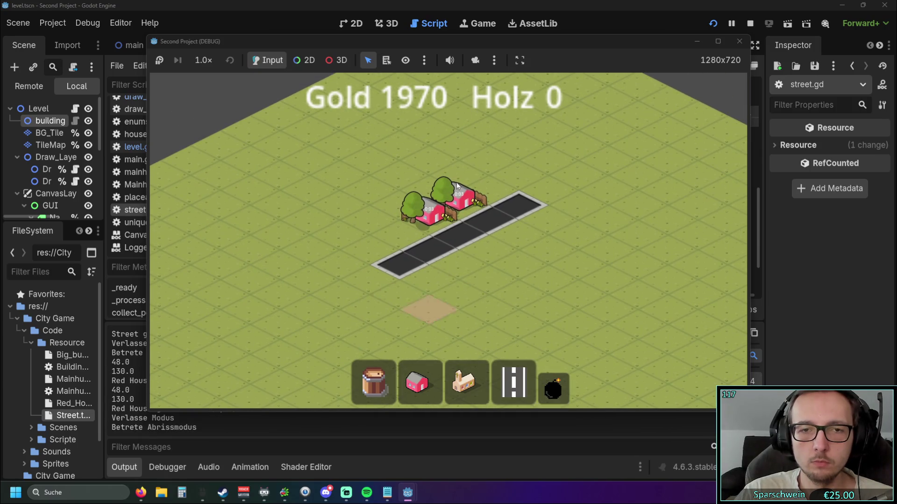
left_click(426, 233)
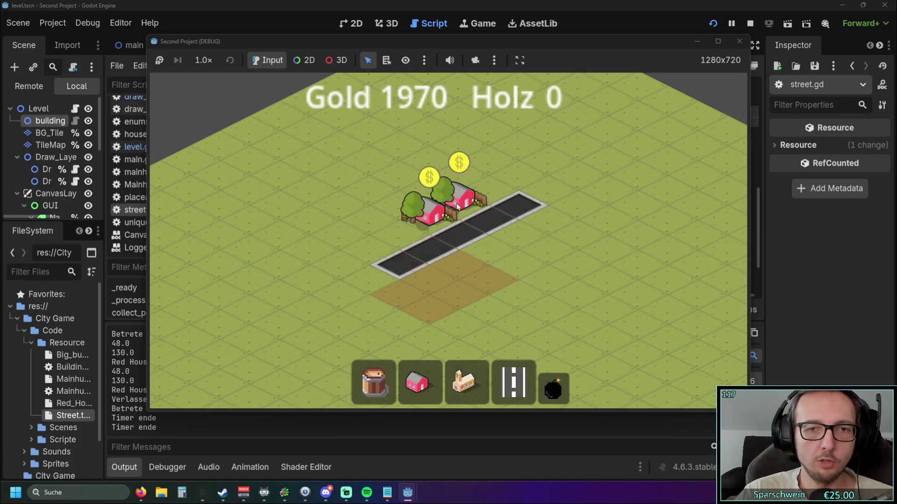
scroll(455, 142, "up", 1)
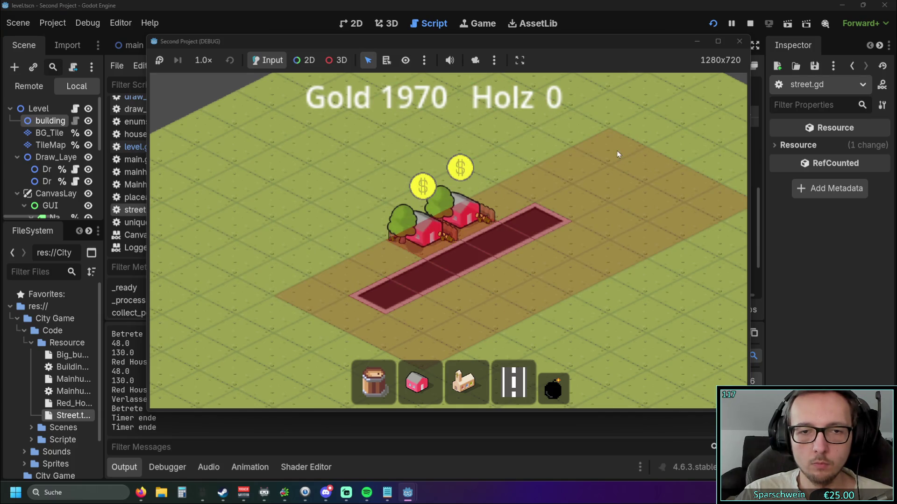
right_click(457, 104)
left_click(740, 41)
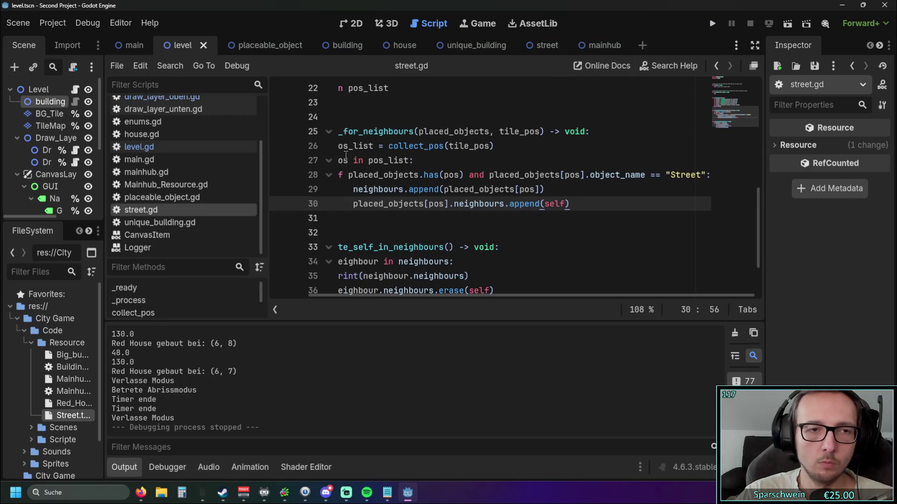
Open draw_layer_oben.gd and correct the red value 0.74 to 0.75
left_click(179, 99)
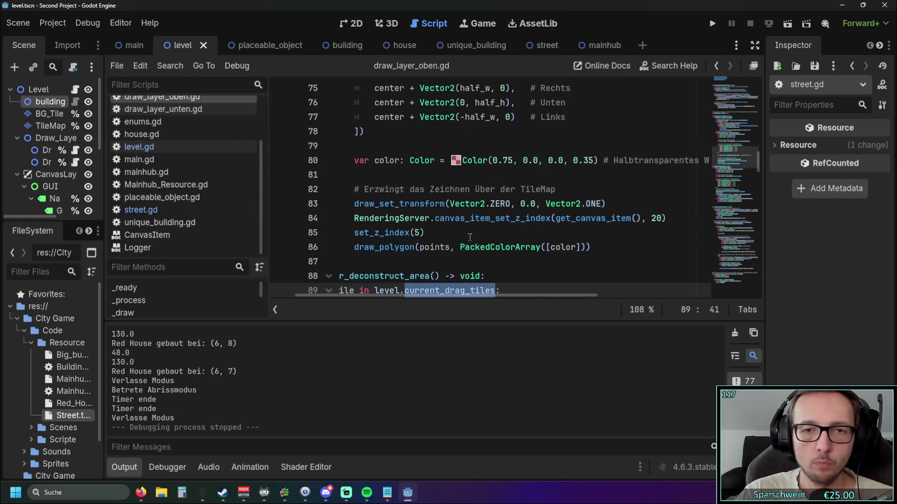
scroll(516, 229, "down", 8)
scroll(516, 229, "down", 2)
scroll(519, 228, "up", 2)
scroll(519, 227, "up", 2)
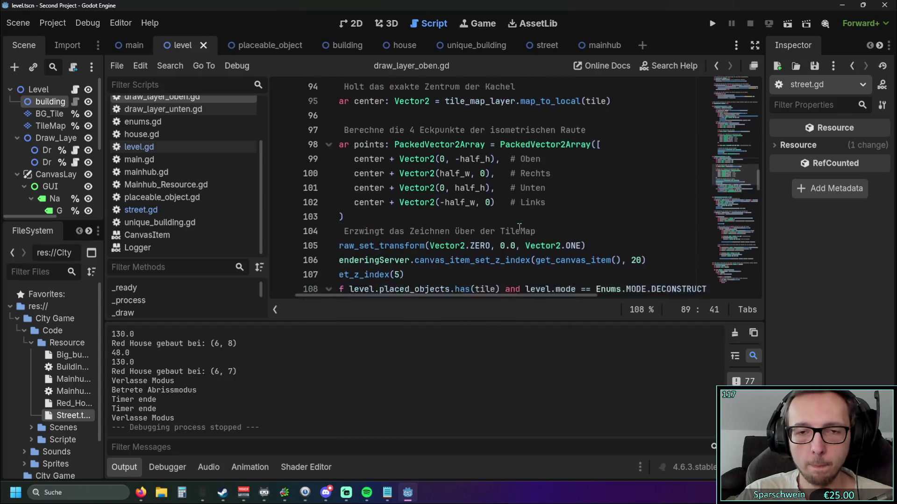
scroll(519, 227, "down", 3)
left_click(531, 232)
key("BackSpace")
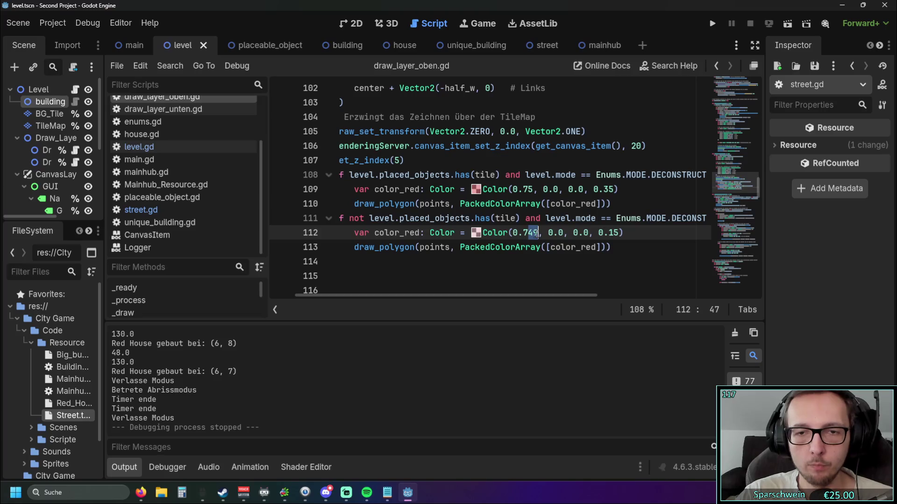
type("5")
Select and copy the Street object-name check from the lines below line 108
left_click(432, 271)
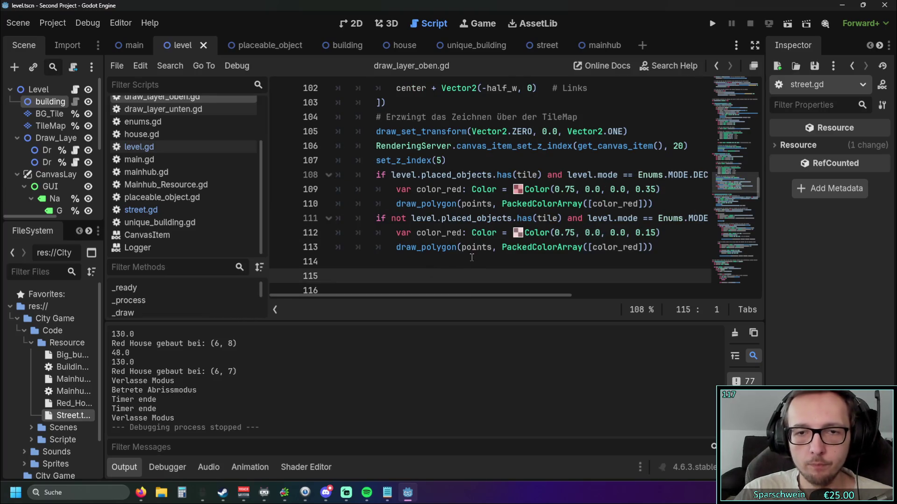
left_click_drag(488, 296, 555, 298)
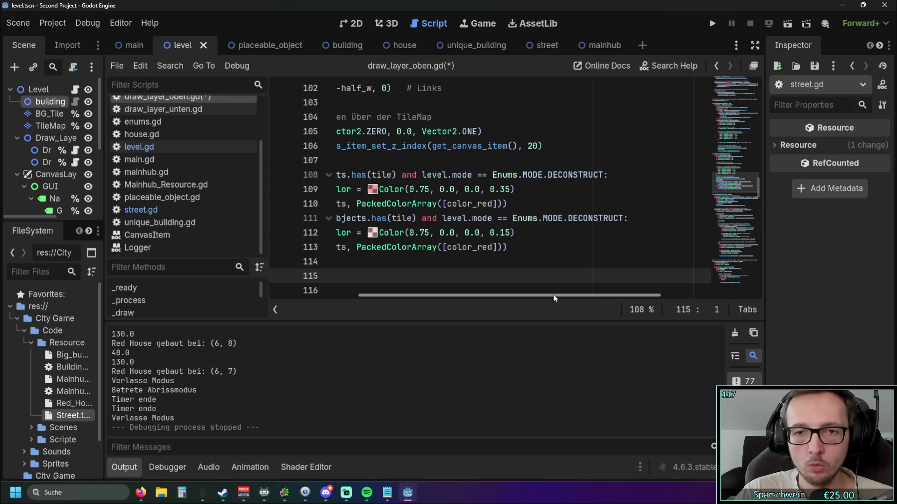
mouse_move(539, 298)
left_mouse_down()
mouse_move(468, 296)
mouse_move(545, 304)
left_mouse_up()
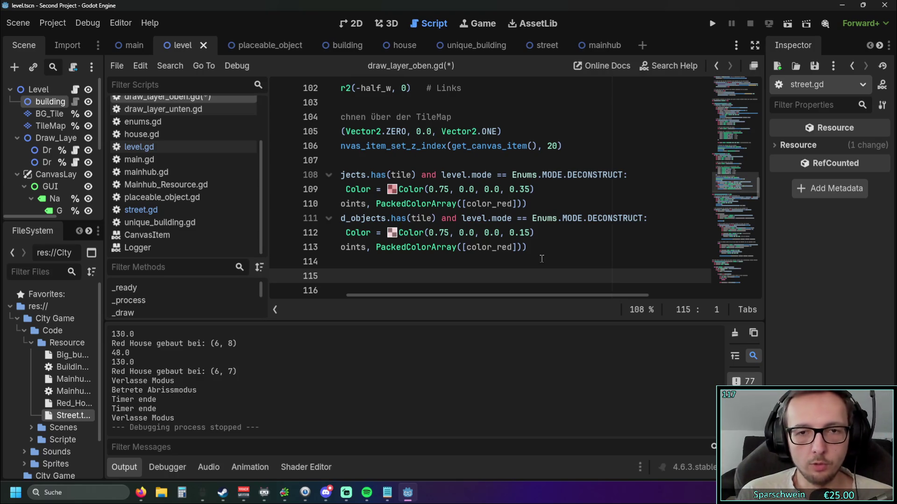
left_click_drag(470, 295, 404, 295)
left_click_drag(384, 219, 567, 219)
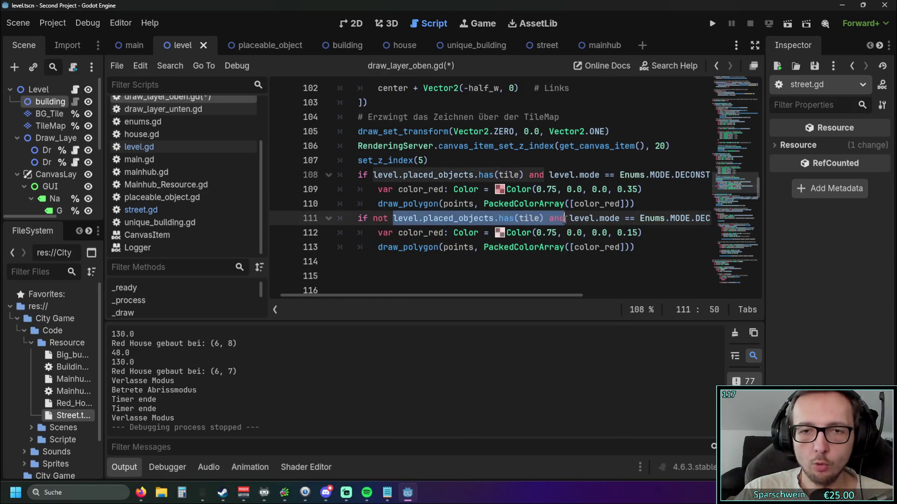
left_click(504, 263)
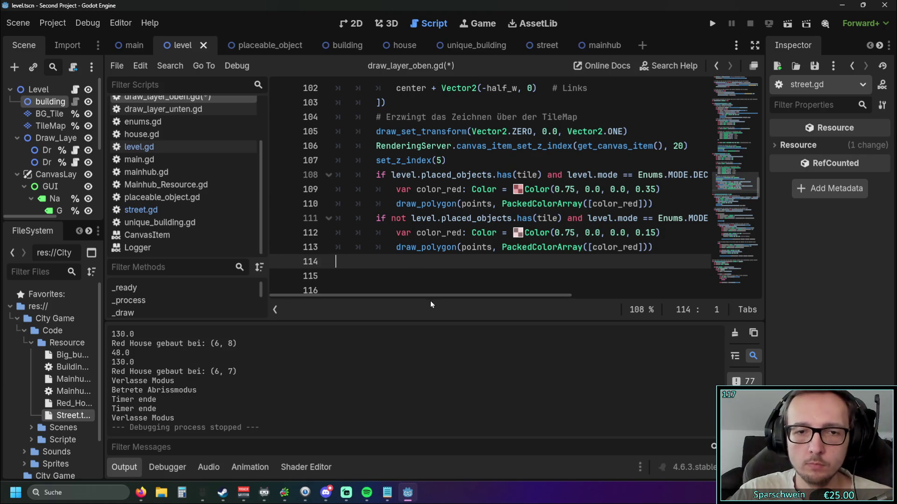
left_click_drag(427, 296, 542, 295)
Append 'and level.' with the Street object_name check to line 108's if condition
left_click(638, 175)
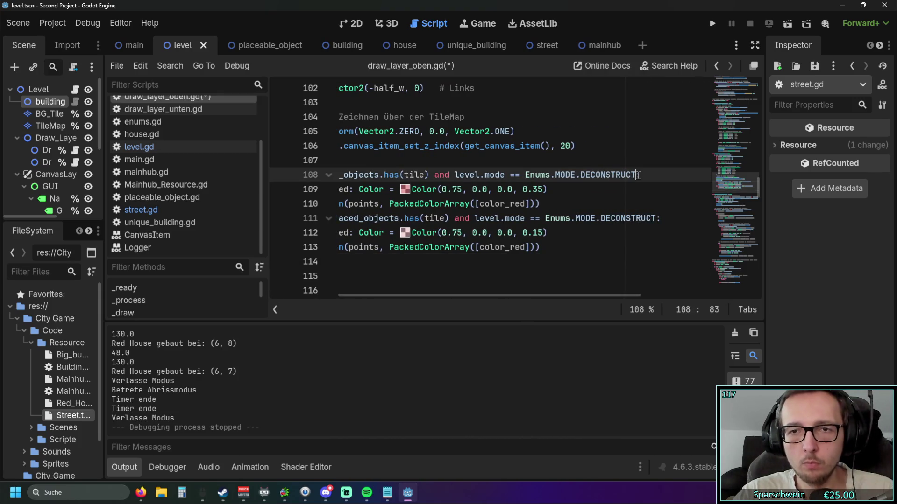
type("placed_objects[tile].object_name == \"Street\"")
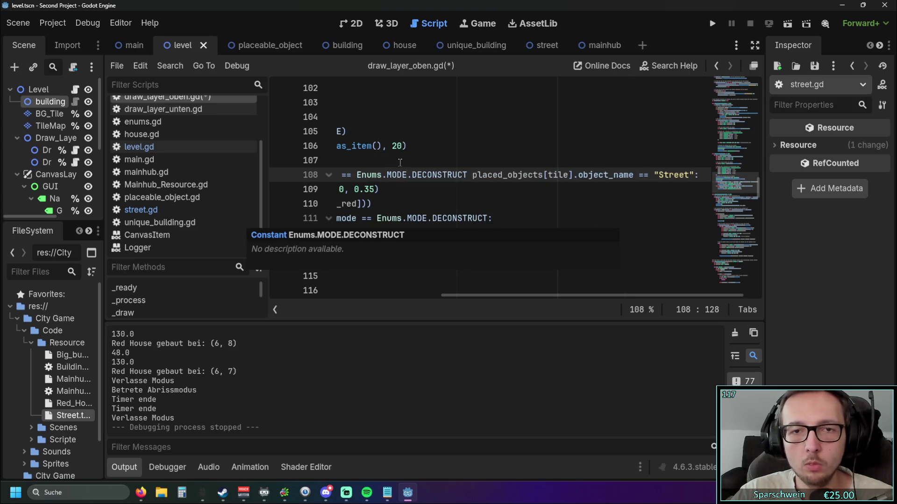
left_click(472, 175)
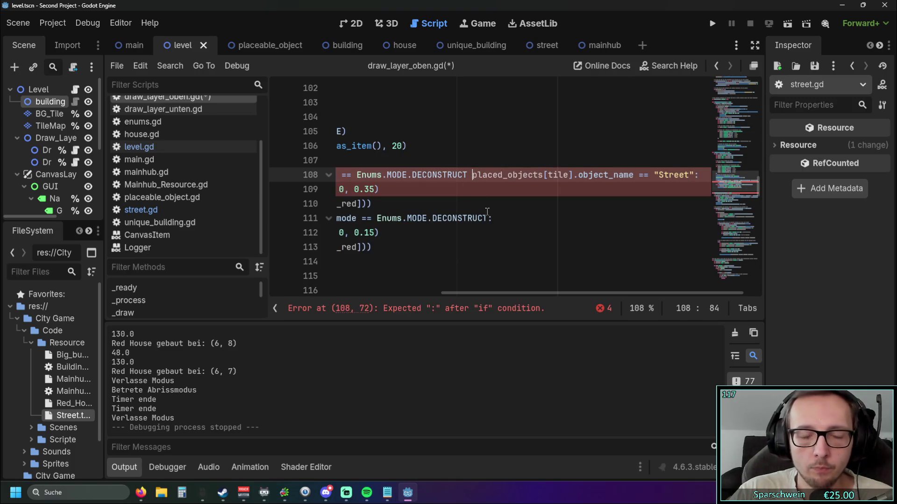
type("and level.")
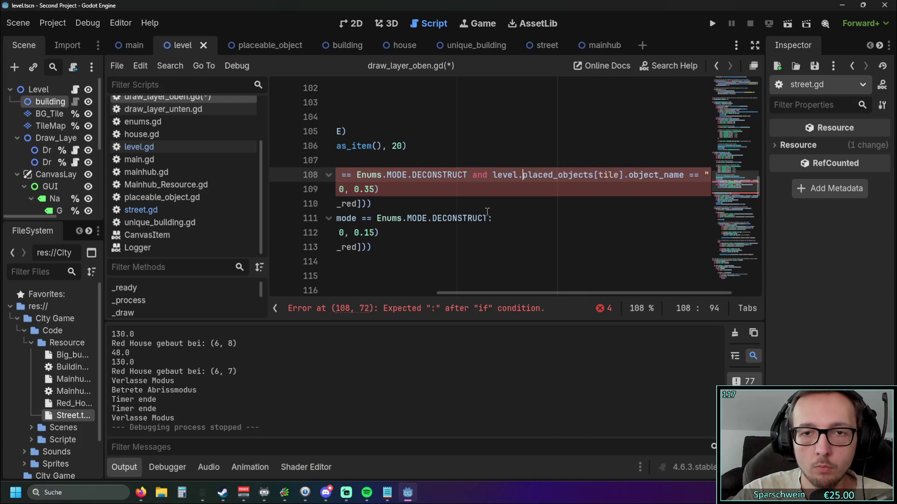
left_click(437, 174)
Run the game and place a house on the map
scroll(532, 295, "right", 2)
scroll(558, 290, "left", 5)
scroll(571, 278, "right", 5)
scroll(559, 291, "left", 5)
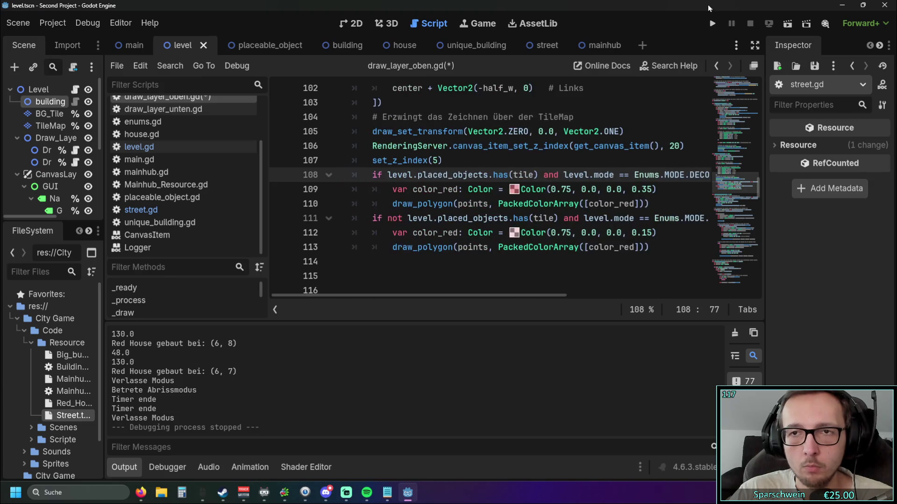
left_click(711, 23)
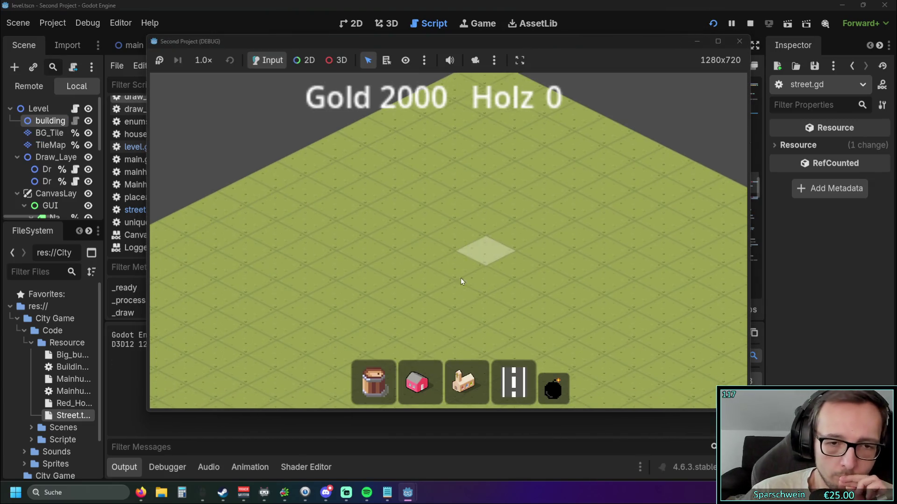
left_click(417, 383)
Lay a five-tile street beside the house, then demolish it
left_click(457, 248)
left_click(514, 383)
left_click_drag(409, 292, 540, 227)
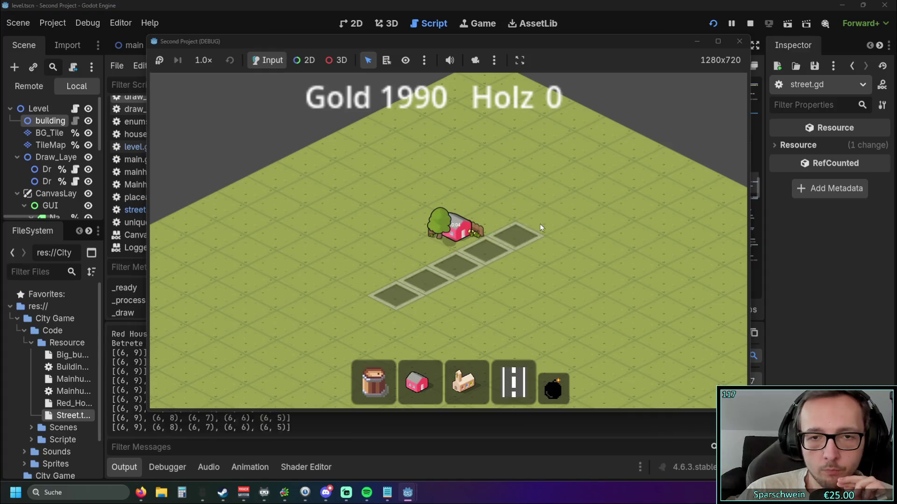
left_click(553, 388)
left_click(447, 262)
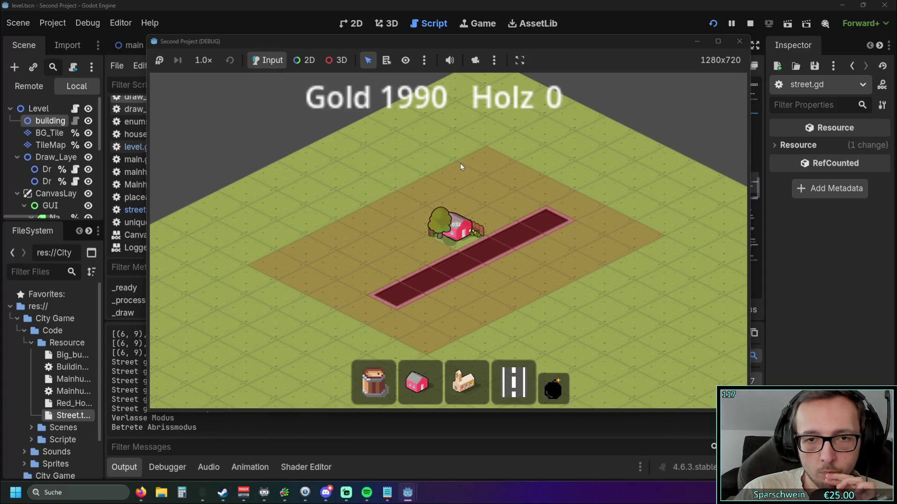
scroll(461, 165, "up", 3)
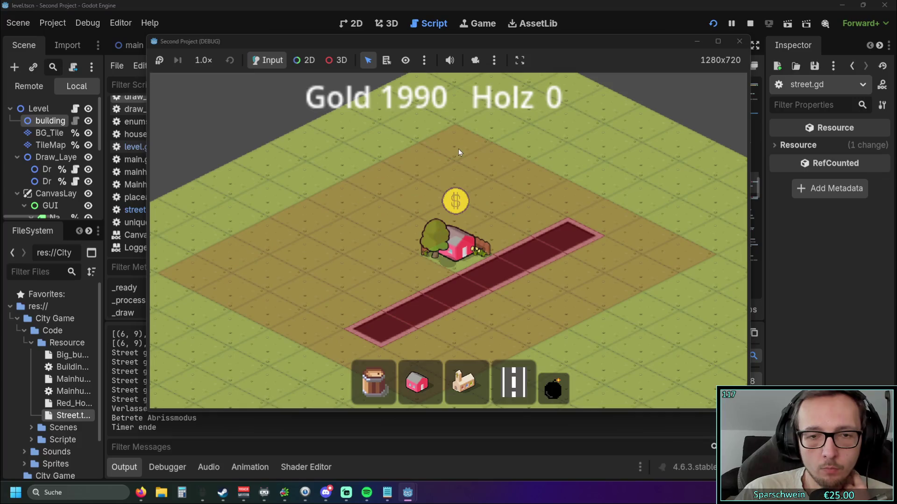
scroll(458, 152, "down", 3)
scroll(472, 154, "up", 3)
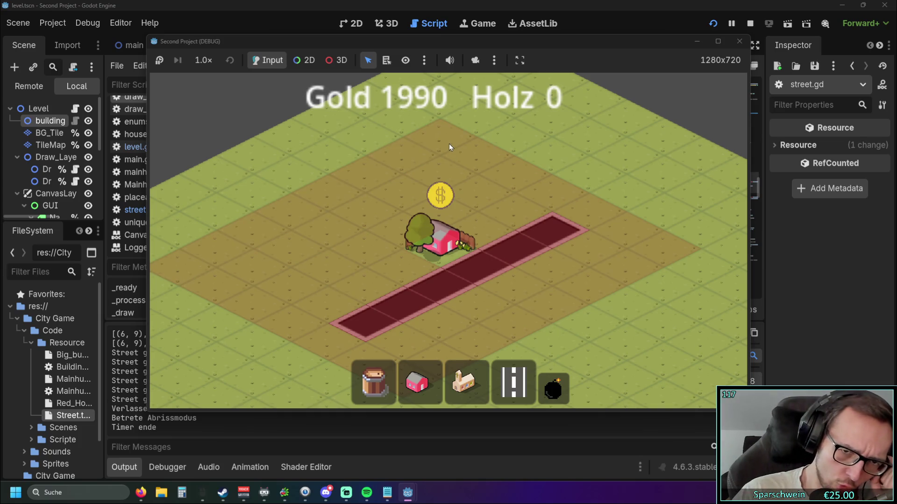
left_click(453, 154)
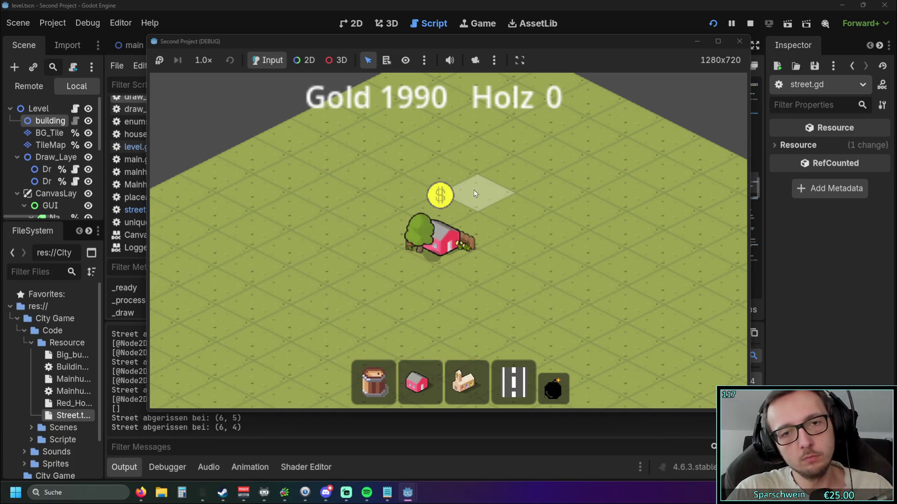
Place four houses diagonally, run a street along them, and select the bomb tool
left_click(427, 388)
mouse_move(411, 210)
left_mouse_down()
mouse_move(354, 246)
mouse_move(327, 250)
left_mouse_up()
left_click(514, 383)
left_click_drag(522, 191, 551, 182)
left_click(553, 389)
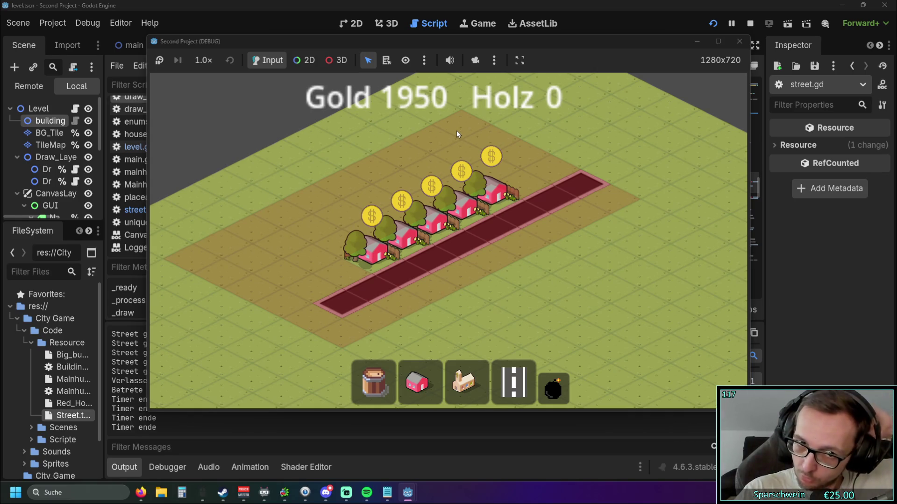
Leave demolish mode, then re-enter it and mark a demolition area across the tiles
key("Escape")
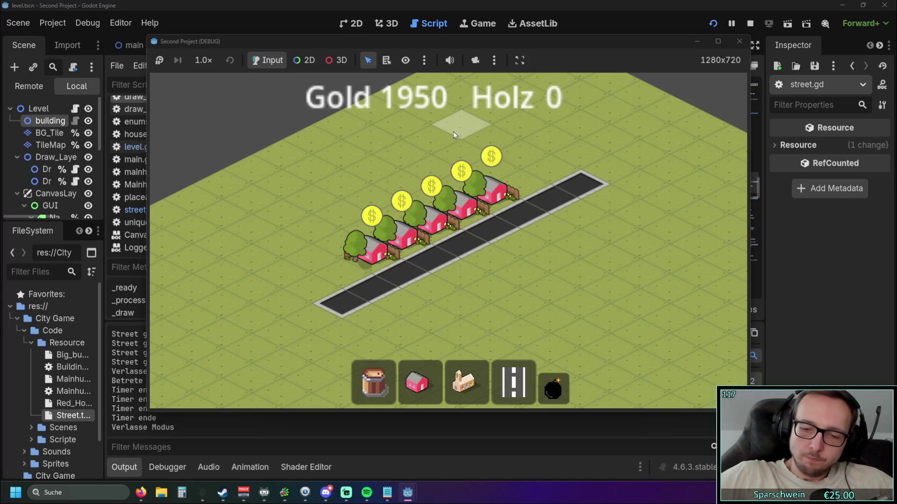
scroll(514, 245, "down", 4)
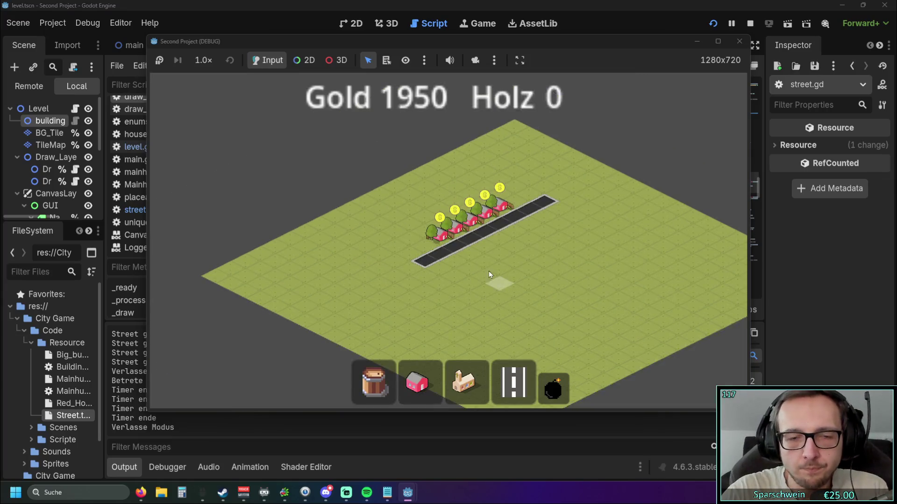
scroll(489, 271, "up", 2)
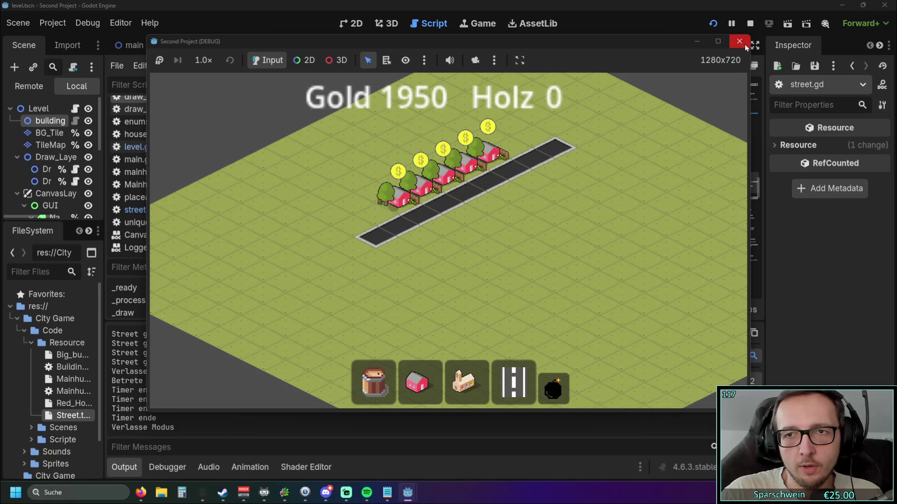
scroll(518, 240, "up", 2)
left_click(554, 388)
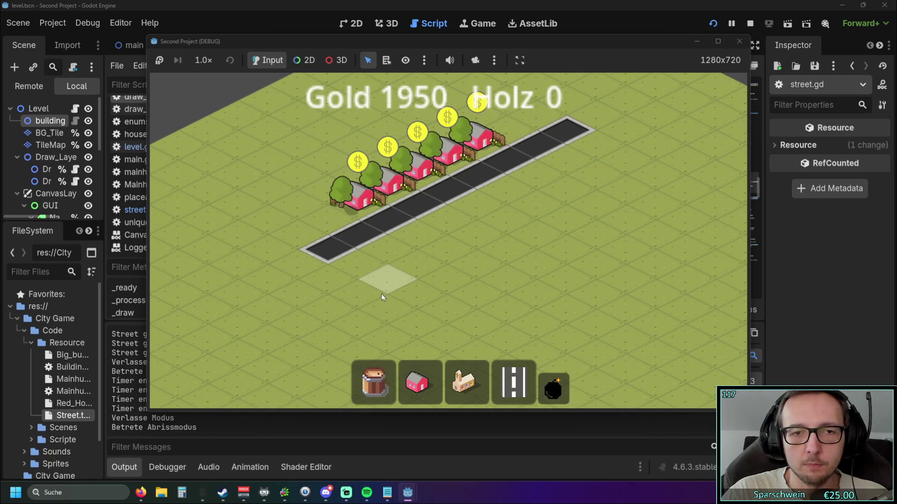
mouse_move(411, 341)
left_mouse_down()
mouse_move(299, 285)
mouse_move(261, 280)
left_mouse_up()
Drag a demolition area over the houses and road, then demolish the road
left_click(554, 388)
mouse_move(440, 331)
left_mouse_down()
mouse_move(457, 110)
mouse_move(464, 120)
mouse_move(483, 117)
left_mouse_up()
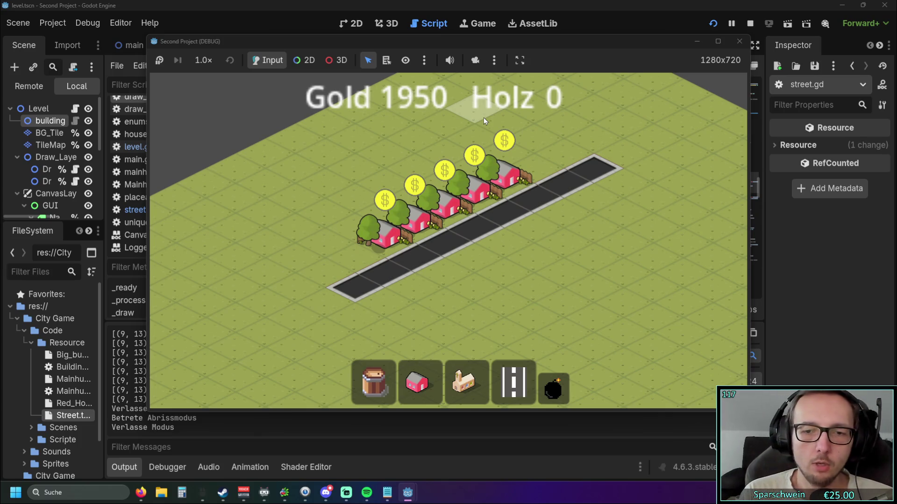
left_click(517, 369)
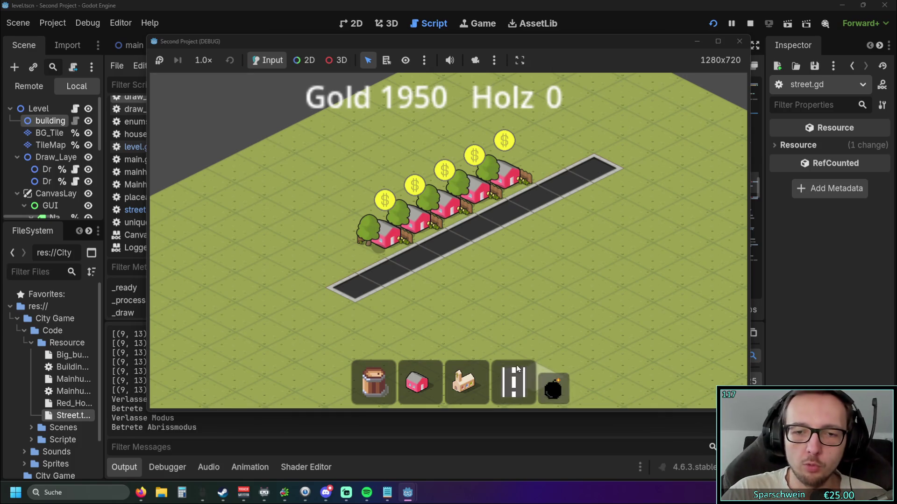
left_click(493, 155)
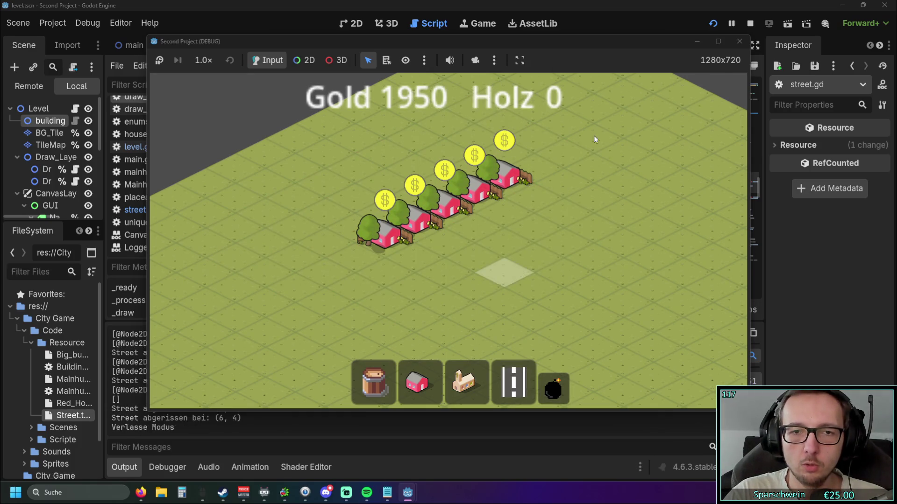
Pan around the town, then enter demolition with the s key and mark a large grass area
key("Up")
key("Left")
key("Down")
key("Right")
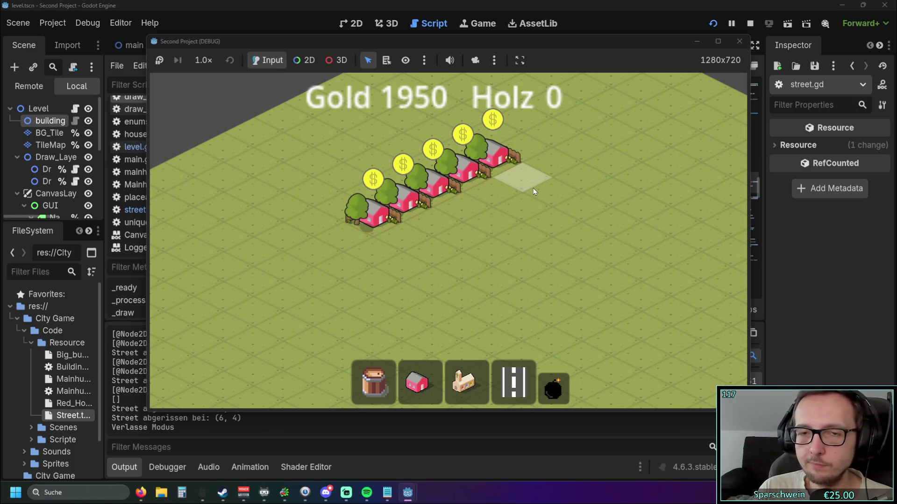
key("s")
scroll(490, 252, "down", 2)
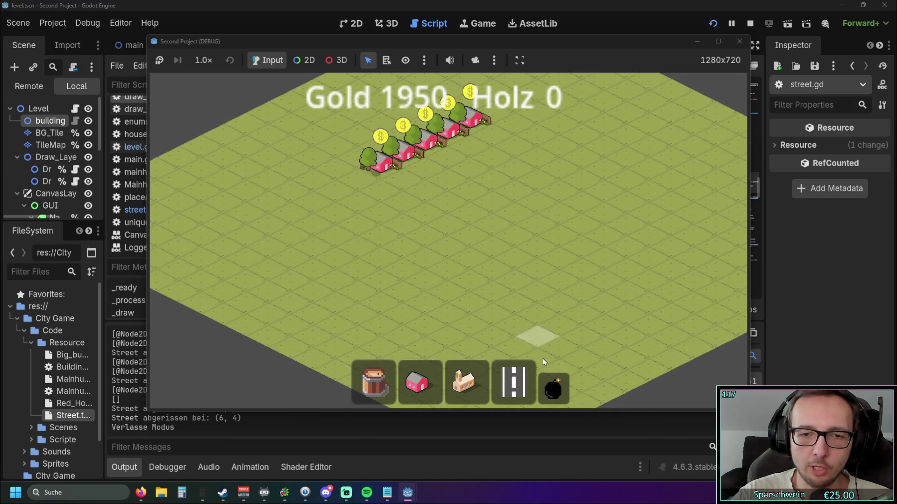
mouse_move(488, 294)
left_mouse_down()
mouse_move(500, 224)
mouse_move(491, 179)
mouse_move(471, 312)
mouse_move(479, 312)
mouse_move(489, 200)
mouse_move(479, 315)
mouse_move(459, 267)
mouse_move(481, 133)
mouse_move(455, 329)
mouse_move(480, 132)
mouse_move(467, 262)
mouse_move(449, 295)
mouse_move(473, 139)
mouse_move(472, 177)
left_mouse_up()
scroll(495, 201, "up", 2)
Re-enter demolish mode several times for a fresh demolition selection
left_click(545, 388)
left_click(553, 389)
left_click(553, 388)
scroll(473, 139, "down", 2)
scroll(458, 166, "down", 1)
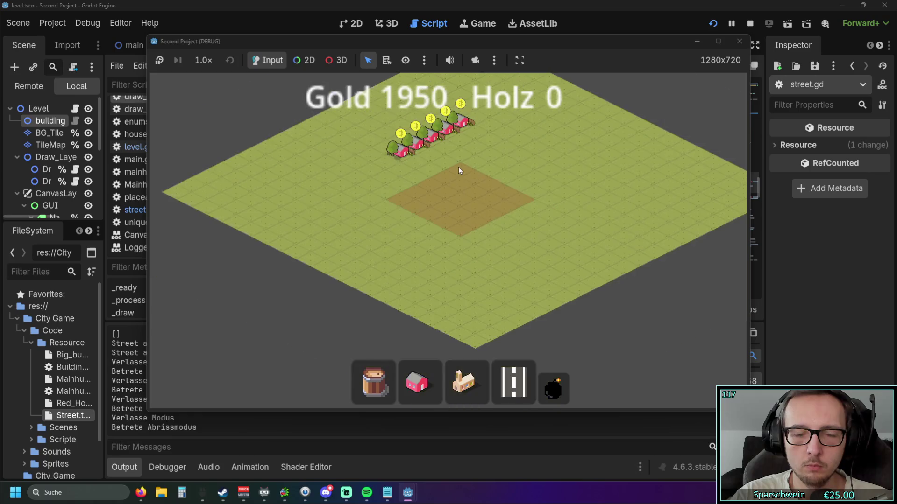
scroll(476, 164, "up", 3)
scroll(470, 204, "down", 2)
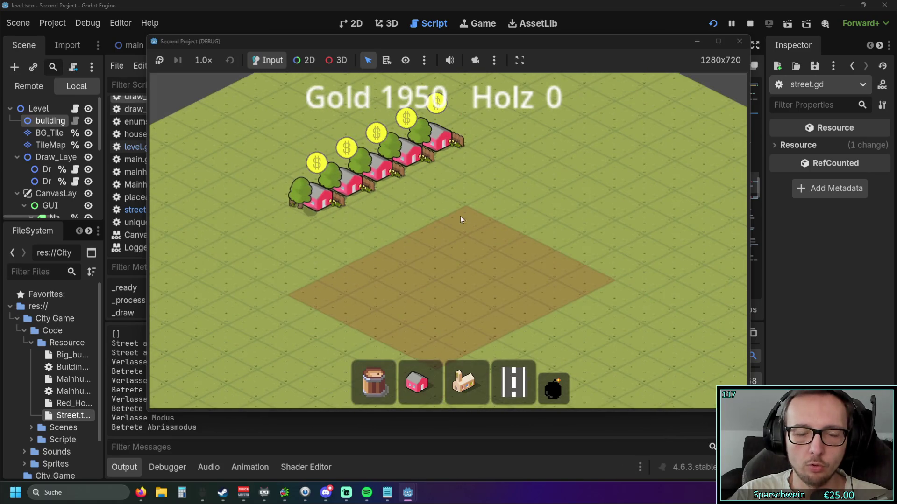
Drag demolition areas into a large diamond across the empty field
mouse_move(439, 117)
left_mouse_down()
mouse_move(477, 147)
mouse_move(433, 116)
mouse_move(370, 106)
mouse_move(450, 110)
mouse_move(480, 234)
mouse_move(459, 309)
mouse_move(460, 301)
left_mouse_up()
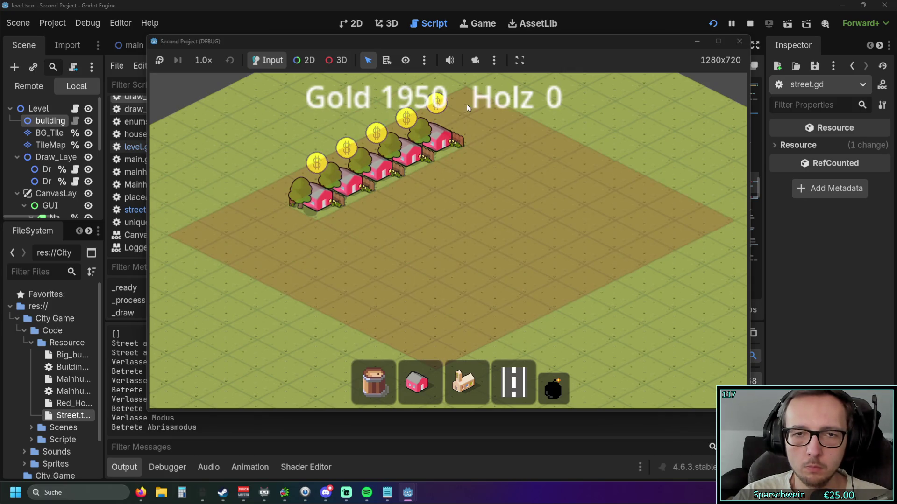
scroll(477, 217, "down", 2)
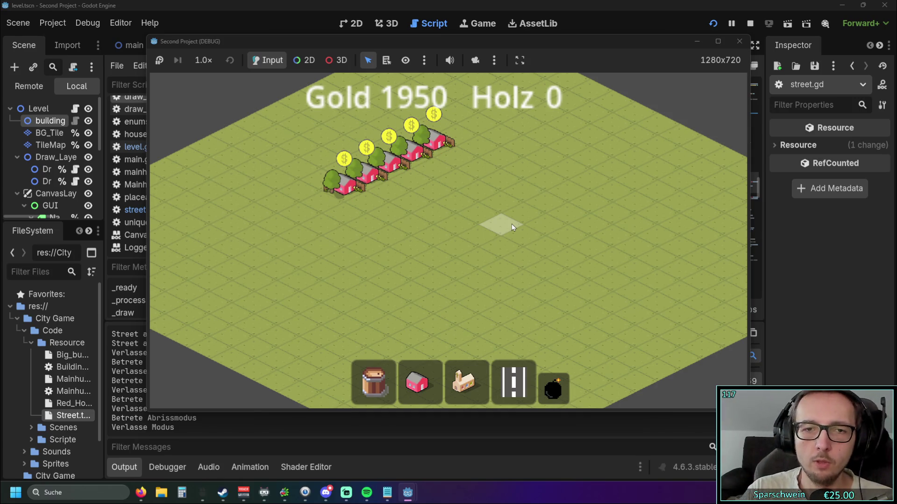
left_click(553, 388)
mouse_move(456, 214)
left_mouse_down()
mouse_move(434, 197)
mouse_move(427, 332)
mouse_move(441, 160)
mouse_move(440, 213)
mouse_move(444, 190)
mouse_move(435, 207)
left_mouse_up()
scroll(435, 207, "down", 3)
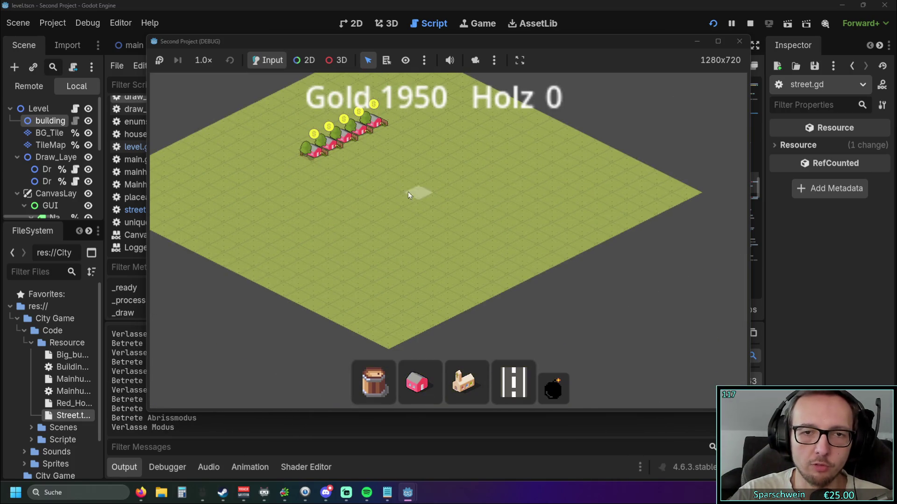
scroll(499, 218, "up", 3)
left_click(554, 387)
mouse_move(406, 201)
left_mouse_down()
mouse_move(574, 193)
mouse_move(621, 200)
mouse_move(518, 205)
mouse_move(682, 202)
mouse_move(460, 209)
mouse_move(595, 205)
mouse_move(542, 198)
mouse_move(516, 205)
mouse_move(616, 206)
mouse_move(466, 204)
mouse_move(691, 192)
left_mouse_up()
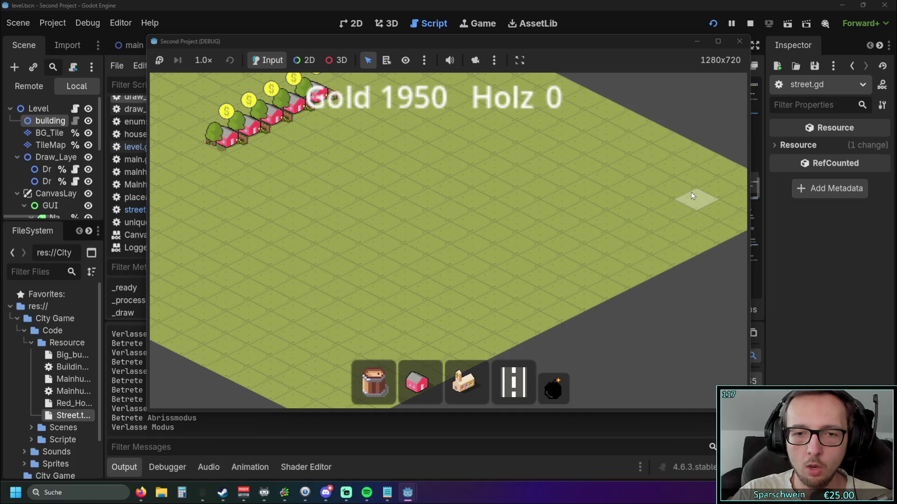
Lay two crossing roads forming an X and drag a demolition area over both
left_click_drag(452, 260, 635, 163)
mouse_move(460, 154)
left_mouse_down()
mouse_move(603, 225)
mouse_move(617, 223)
left_mouse_up()
left_click(553, 388)
mouse_move(476, 336)
left_mouse_down()
mouse_move(504, 128)
mouse_move(526, 107)
mouse_move(519, 233)
mouse_move(532, 106)
left_mouse_up()
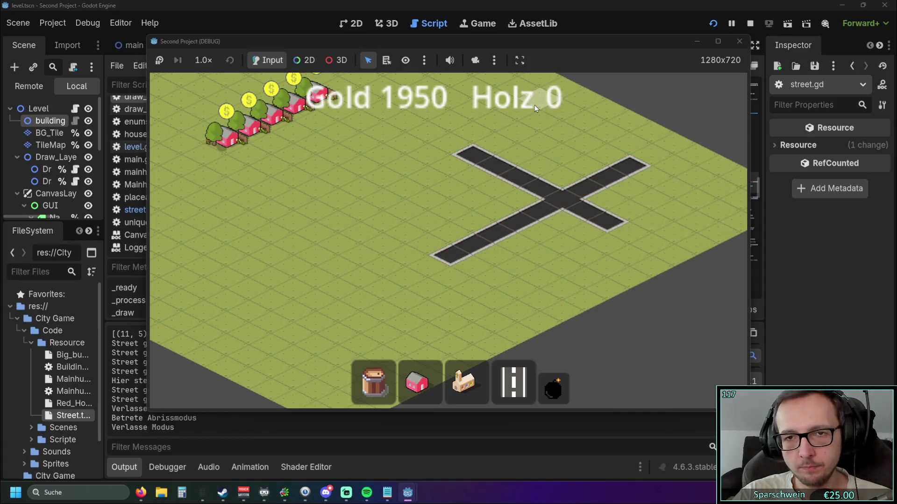
Bring up the Notepad to-do notes and select the bug line
left_click(387, 493)
mouse_move(247, 257)
left_mouse_down()
mouse_move(97, 257)
mouse_move(254, 256)
left_mouse_up()
key("Home")
key("shift+End")
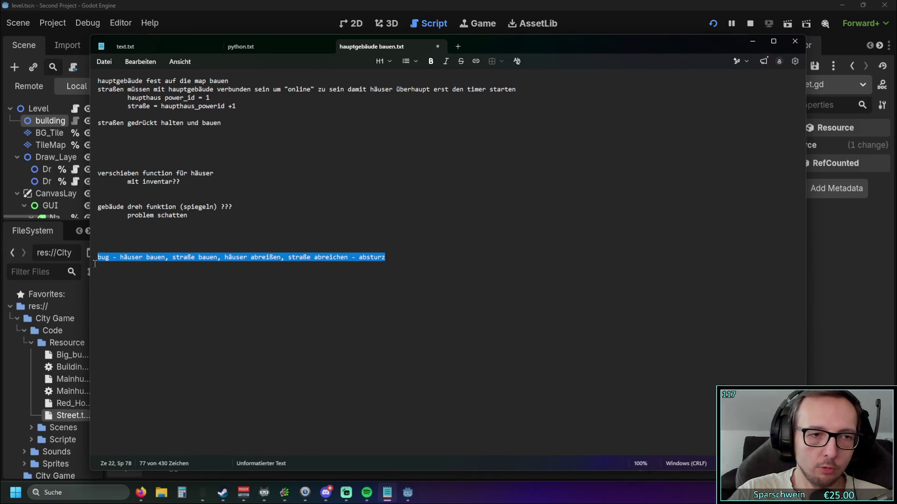
Delete the bug line and add the note 'tileset wechseln' under the road entry
key("BackSpace")
key("BackSpace")
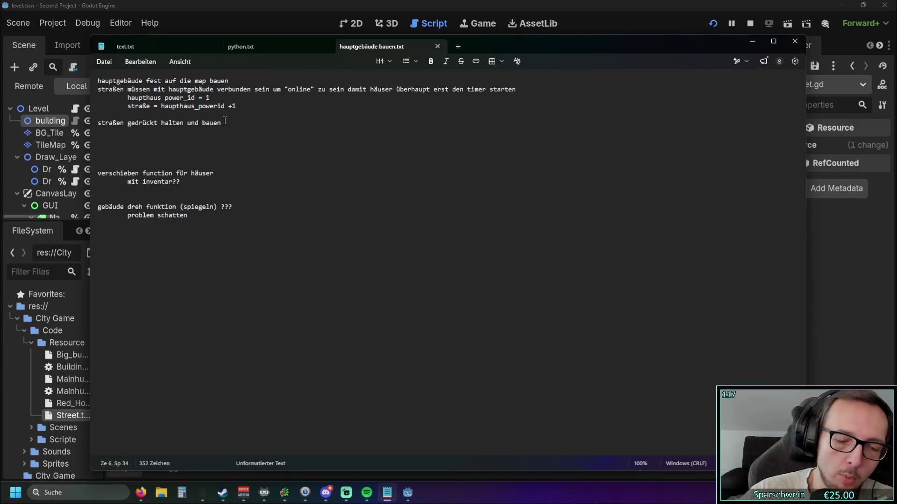
key("Return")
type("auf")
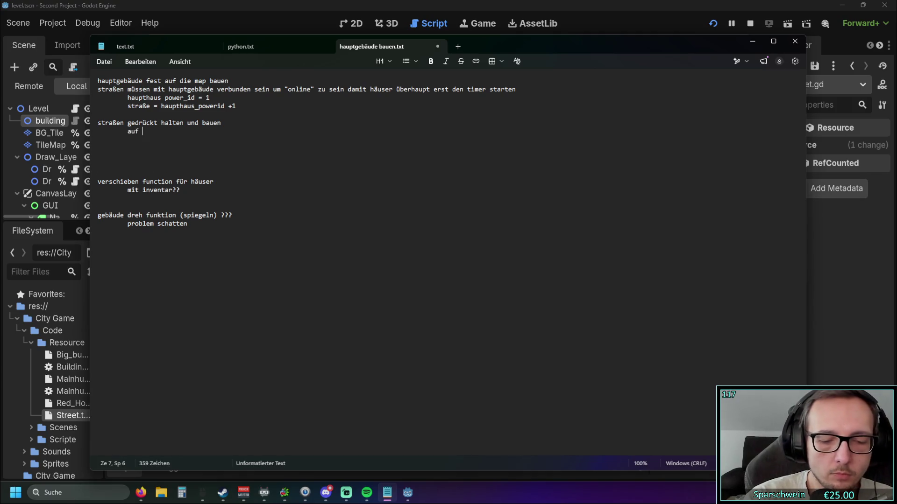
type("tileset wechseln")
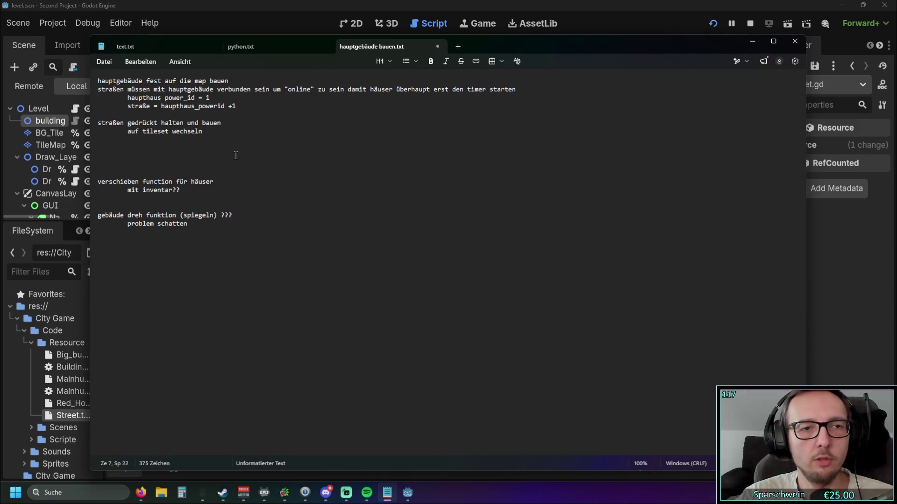
Minimize the notes and lay a road strip across the game field
left_click(756, 46)
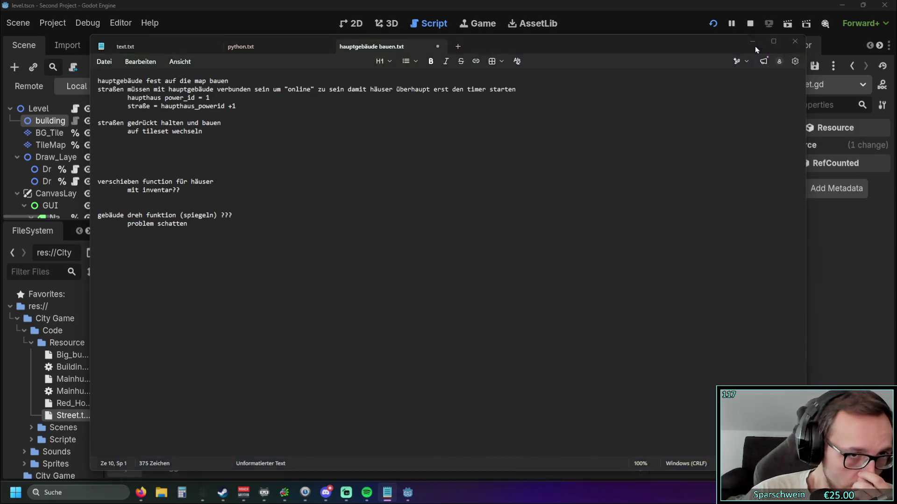
left_click(514, 380)
left_click_drag(451, 198, 327, 241)
Extend the road into an L shape, then drag a demolition area over the road cross
left_click_drag(351, 247, 460, 303)
key("Escape")
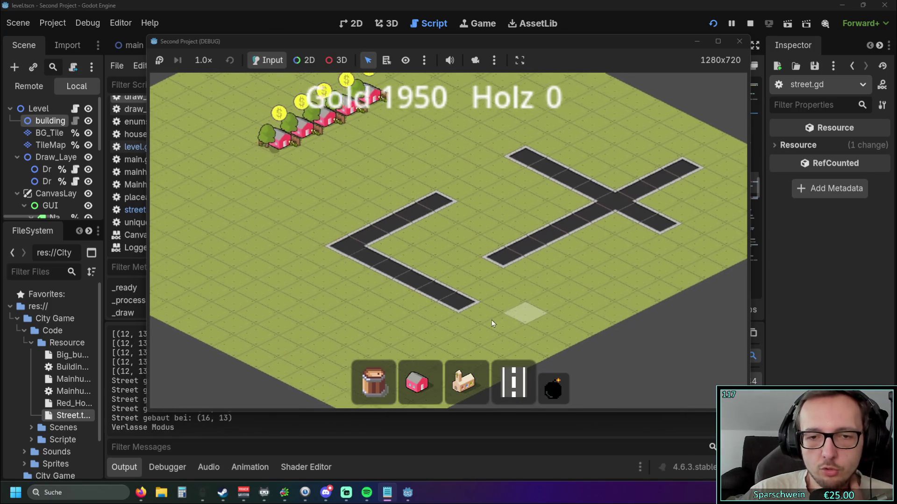
key("b")
left_click_drag(461, 148, 519, 110)
left_click_drag(489, 309, 499, 121)
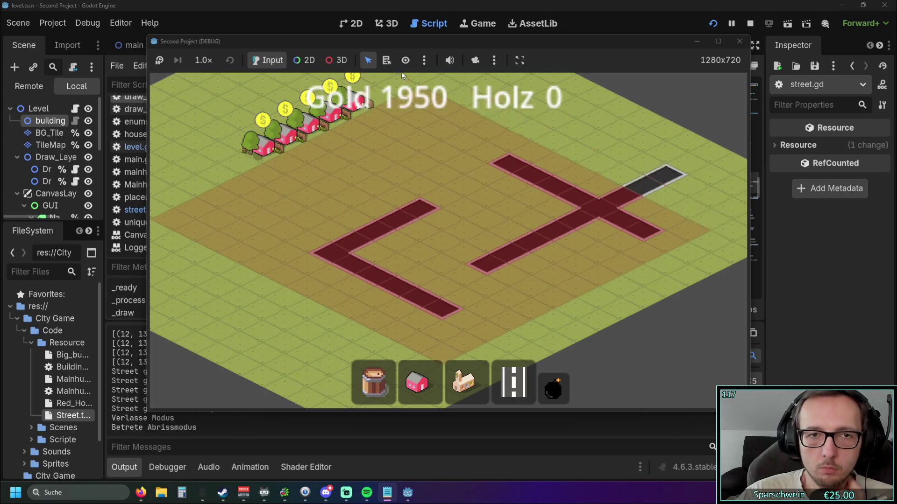
Reshape the demolition area over the roads, then stop the game
scroll(475, 115, "down", 2)
scroll(511, 136, "up", 3)
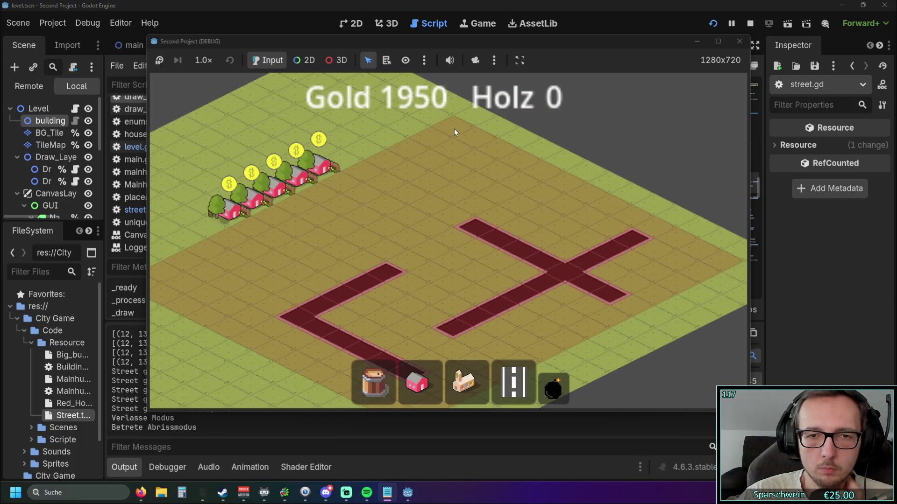
mouse_move(455, 129)
left_mouse_down()
mouse_move(415, 102)
mouse_move(491, 239)
mouse_move(470, 236)
mouse_move(465, 97)
mouse_move(672, 239)
mouse_move(458, 127)
mouse_move(472, 105)
mouse_move(473, 115)
left_mouse_up()
left_click(739, 41)
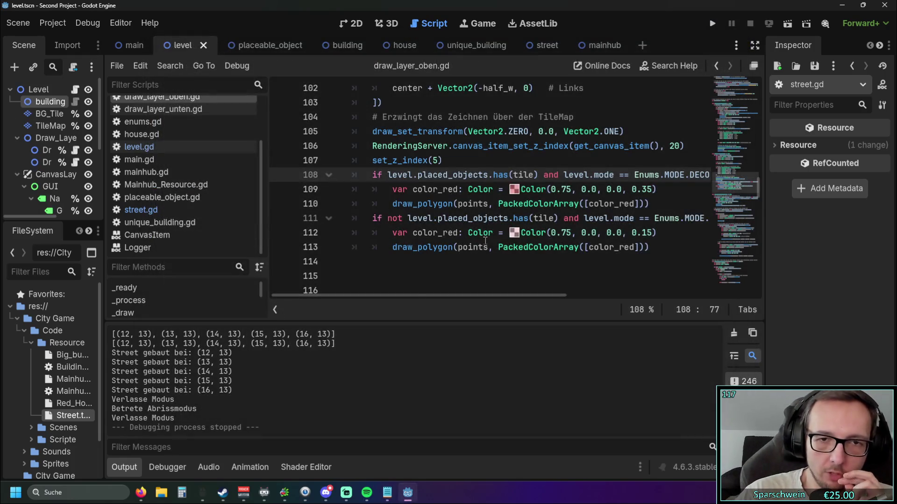
Select the Color(1, 1, 1, 0.5) value on line 121 of draw_layer_oben.gd
mouse_move(417, 295)
left_mouse_down()
mouse_move(503, 294)
mouse_move(407, 301)
mouse_move(472, 295)
mouse_move(434, 297)
left_mouse_up()
scroll(520, 228, "up", 3)
scroll(520, 229, "up", 3)
scroll(516, 224, "down", 7)
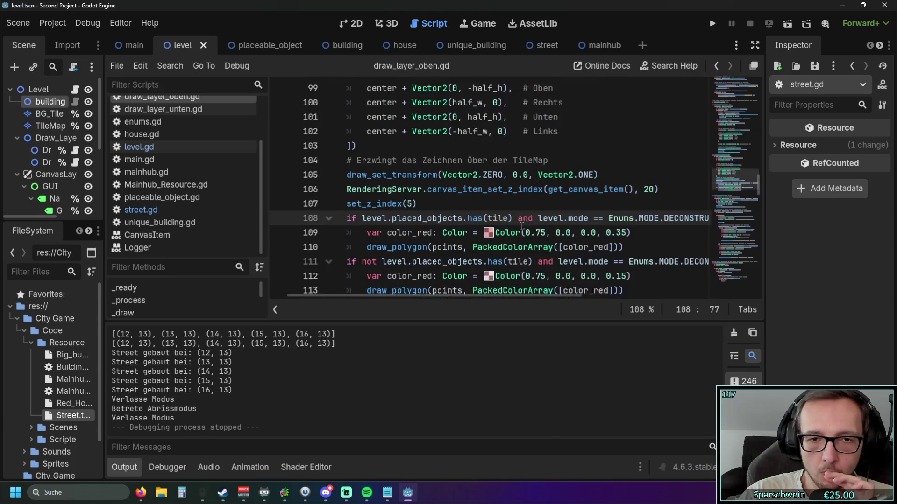
scroll(490, 261, "down", 4)
scroll(517, 247, "up", 2)
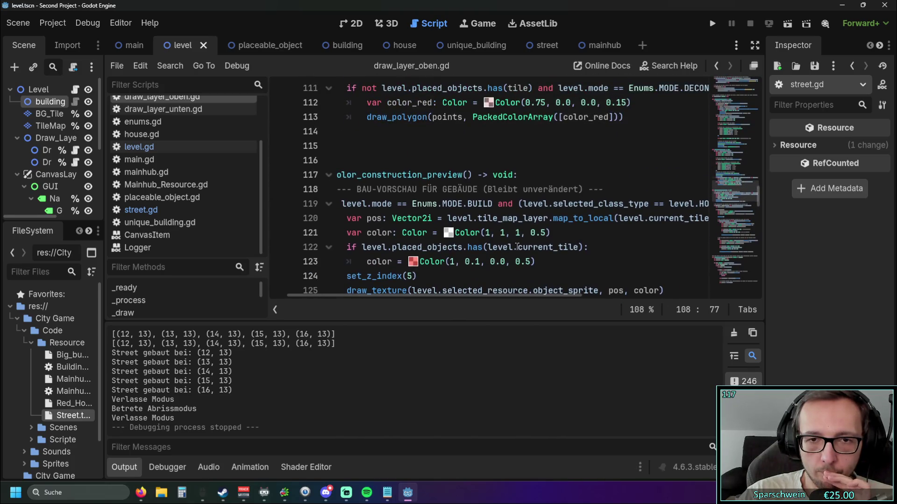
left_click_drag(552, 234, 445, 234)
key("ctrl+c")
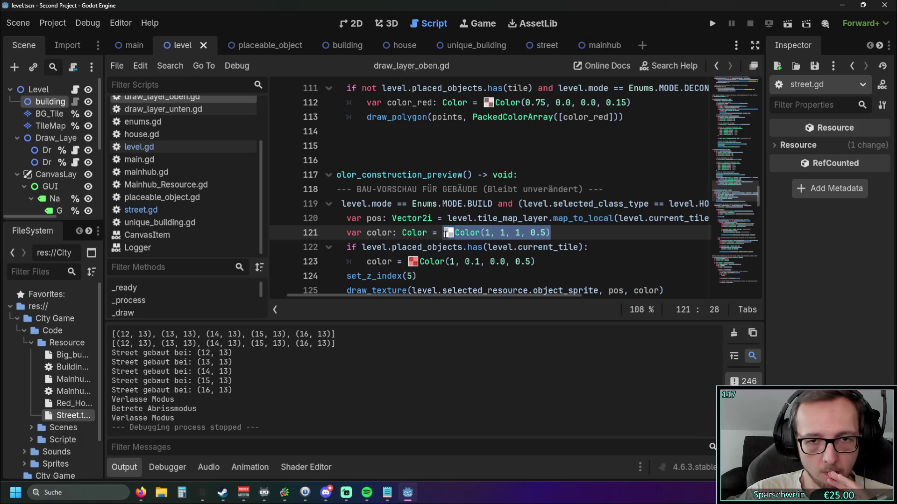
Paste the white colour over line 112's tint and run the game
scroll(470, 229, "up", 2)
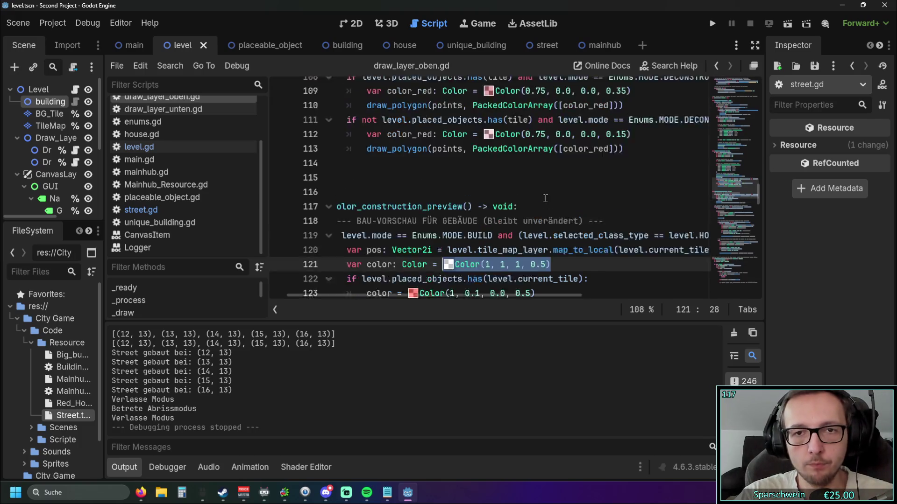
left_click_drag(631, 192, 491, 198)
key("ctrl+v")
left_click(554, 231)
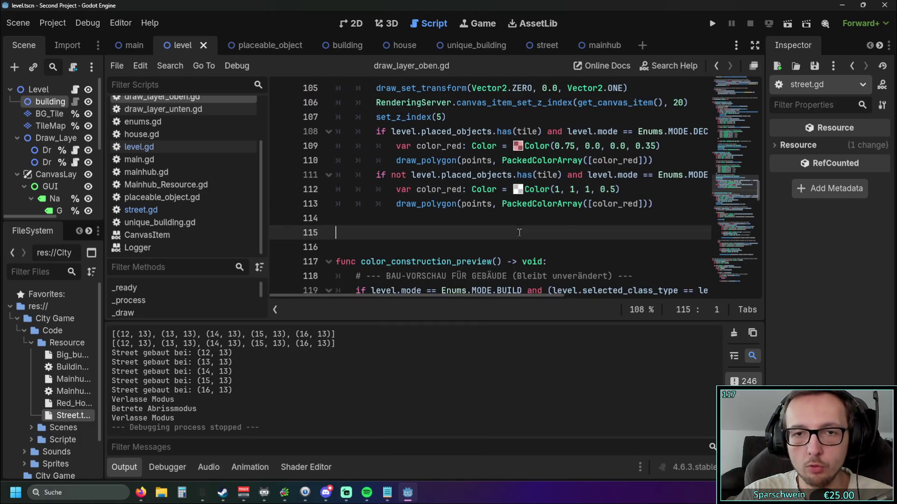
scroll(514, 233, "up", 1)
left_click_drag(439, 296, 461, 296)
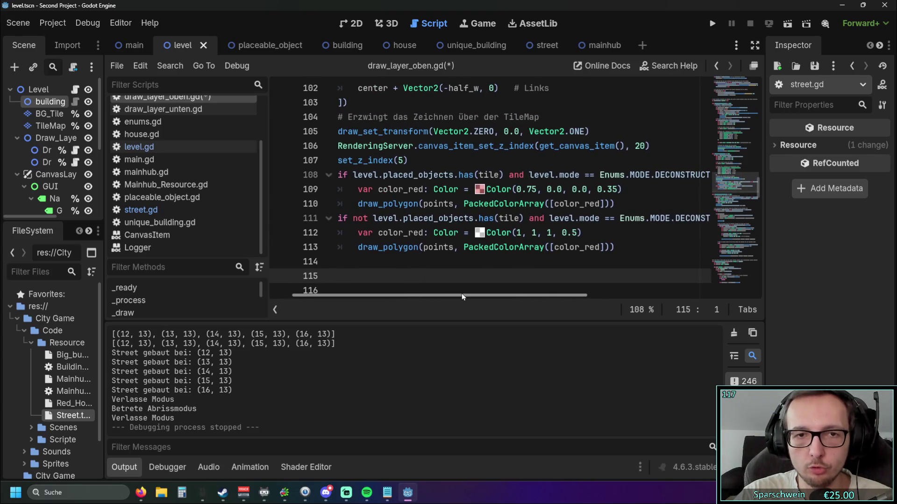
left_click(711, 24)
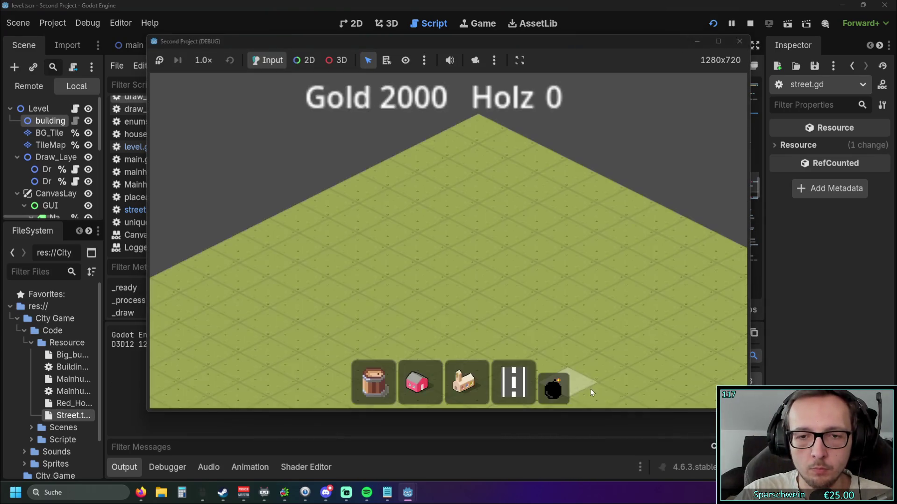
Mark an empty area for demolition, lay a diagonal street, and mark it too
mouse_move(451, 335)
left_mouse_down()
mouse_move(462, 159)
mouse_move(447, 142)
mouse_move(457, 157)
left_mouse_up()
left_click(514, 381)
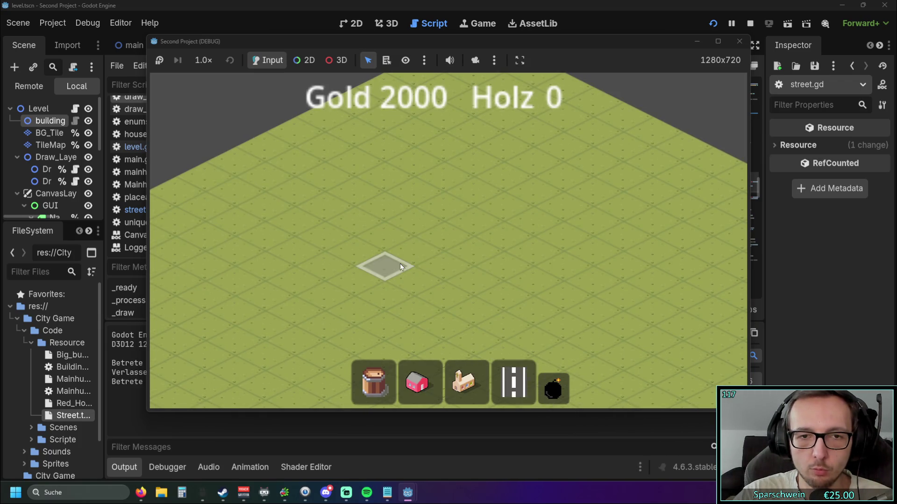
left_click_drag(380, 265, 537, 189)
left_click(553, 388)
left_click_drag(463, 324, 464, 124)
Place three red houses beside the street, mark them for demolition, and stop with F8
left_click(420, 381)
left_click(407, 223)
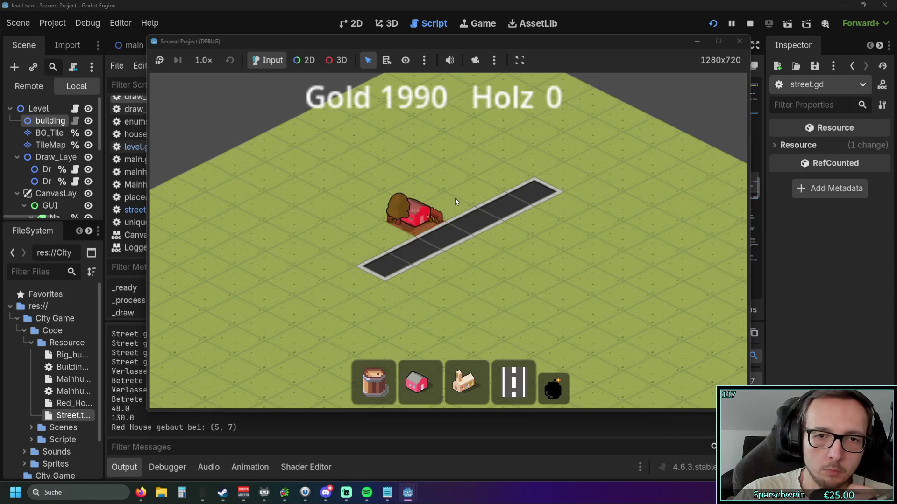
left_click(462, 196)
left_click(441, 211)
left_click(554, 388)
left_click_drag(445, 325, 475, 124)
key("F8")
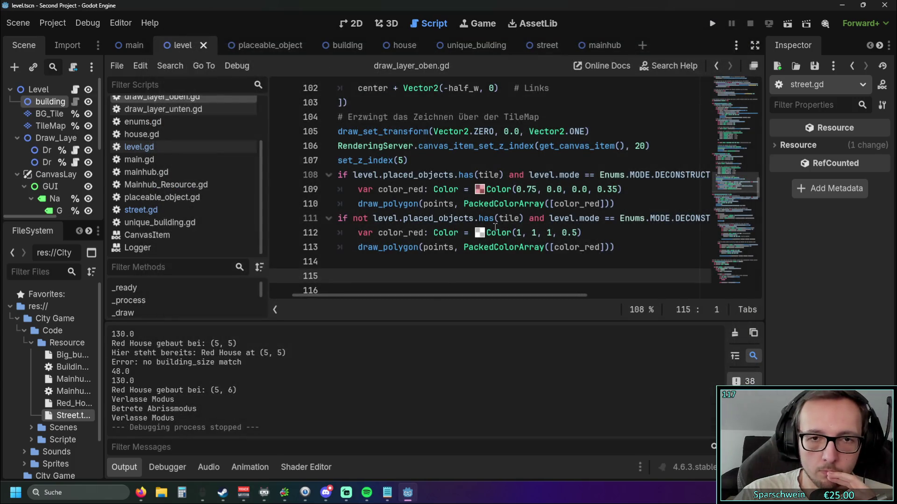
mouse_move(429, 295)
left_mouse_down()
mouse_move(464, 290)
mouse_move(422, 287)
left_mouse_up()
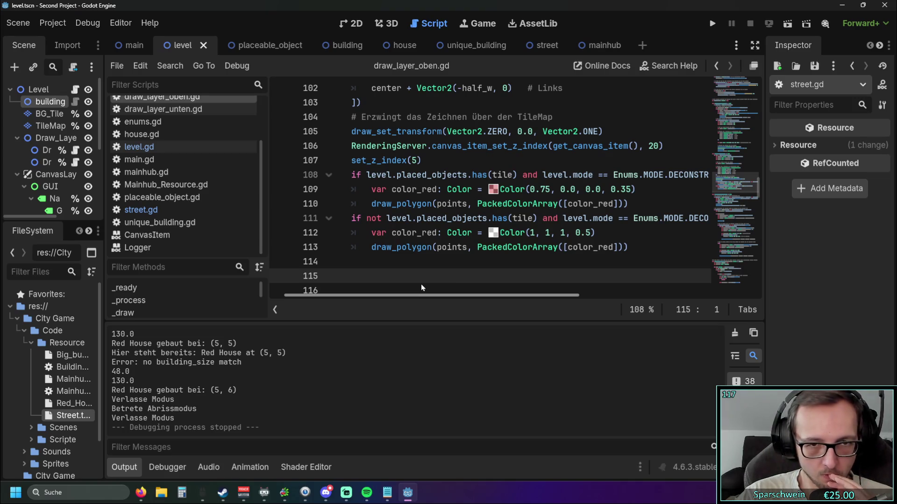
mouse_move(421, 285)
left_mouse_down()
mouse_move(608, 279)
mouse_move(419, 279)
mouse_move(587, 274)
mouse_move(414, 268)
left_mouse_up()
Paste the copied occupied-tile if-block as a new branch on line 111
scroll(436, 260, "right", 3)
scroll(422, 262, "left", 4)
mouse_move(628, 204)
left_mouse_down()
mouse_move(327, 203)
mouse_move(276, 171)
left_mouse_up()
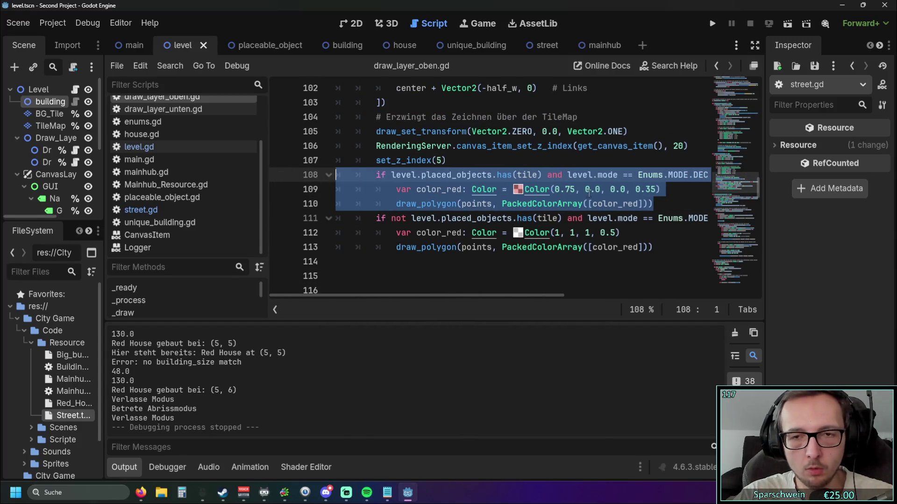
left_click(667, 204)
key("Return")
key("ctrl+v")
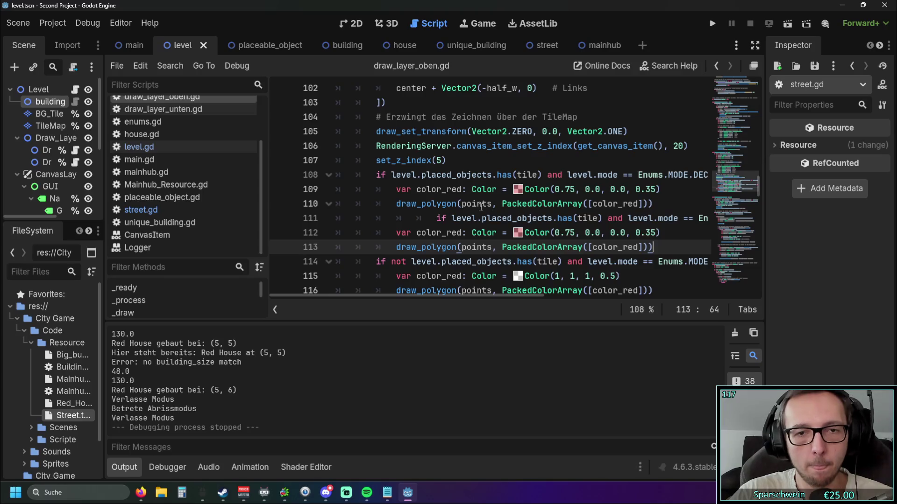
left_click(435, 218)
key("Home")
key("BackSpace")
Replace the pasted block's red colour with Color(1, 1, 1, 0.5)
scroll(493, 225, "down", 1)
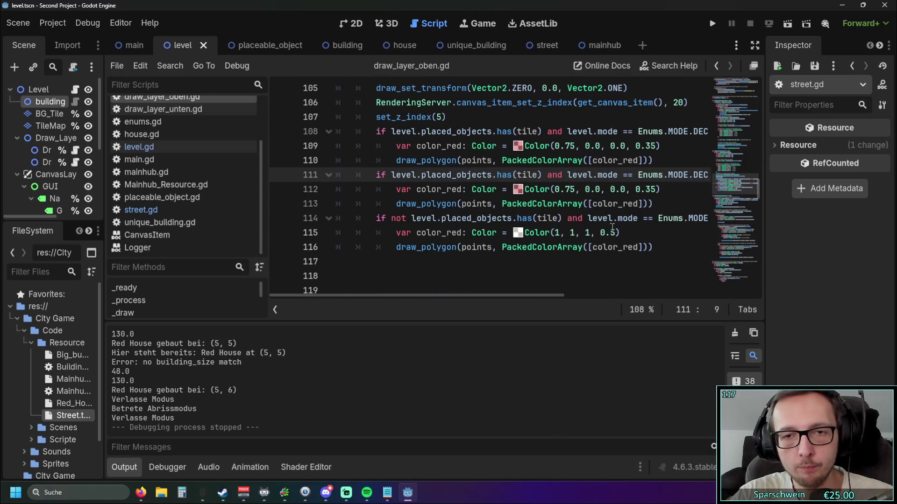
left_click_drag(620, 232, 515, 236)
key("ctrl+c")
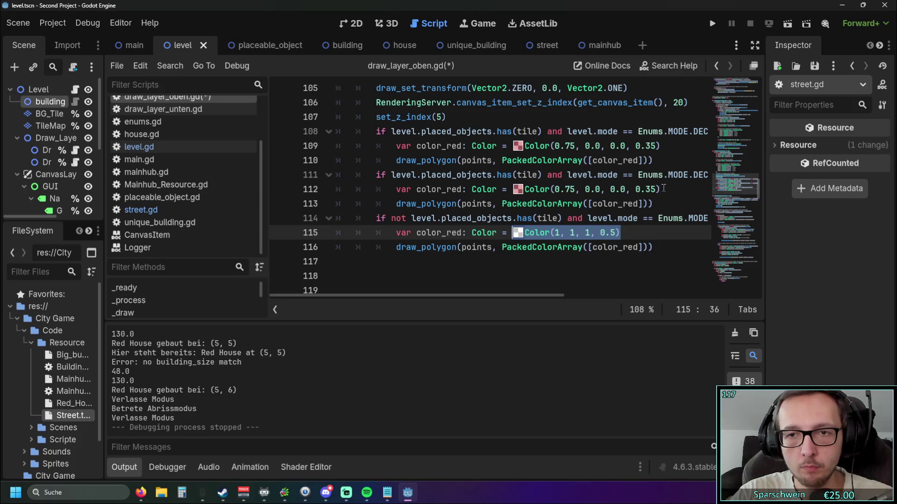
left_click_drag(513, 189, 660, 189)
key("ctrl+v")
Change the "Street" comparison from == to != and run the project
scroll(616, 212, "up", 1)
scroll(616, 212, "right", 5)
left_click(649, 218)
left_click(655, 218)
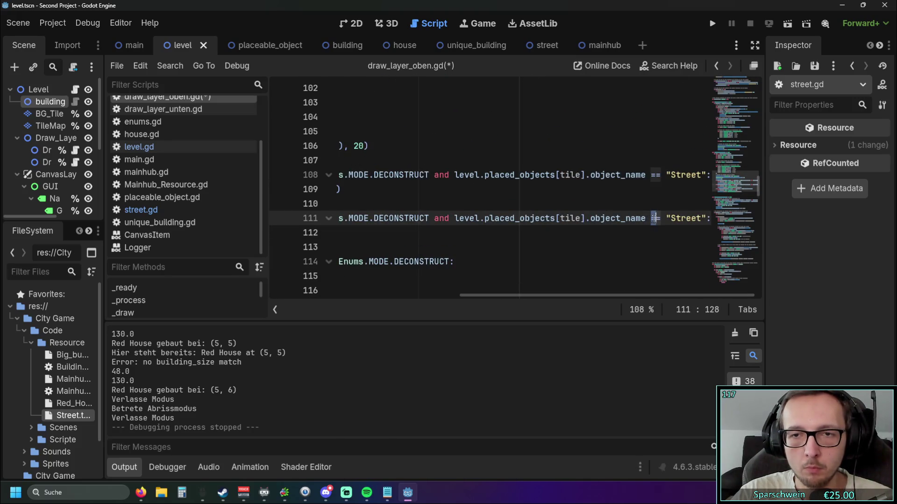
key("BackSpace")
type("!")
left_click(634, 247)
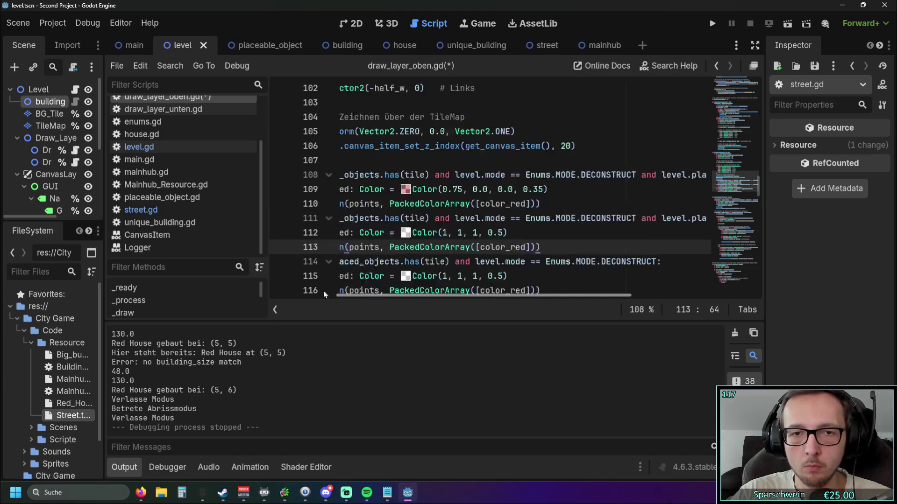
left_click(708, 26)
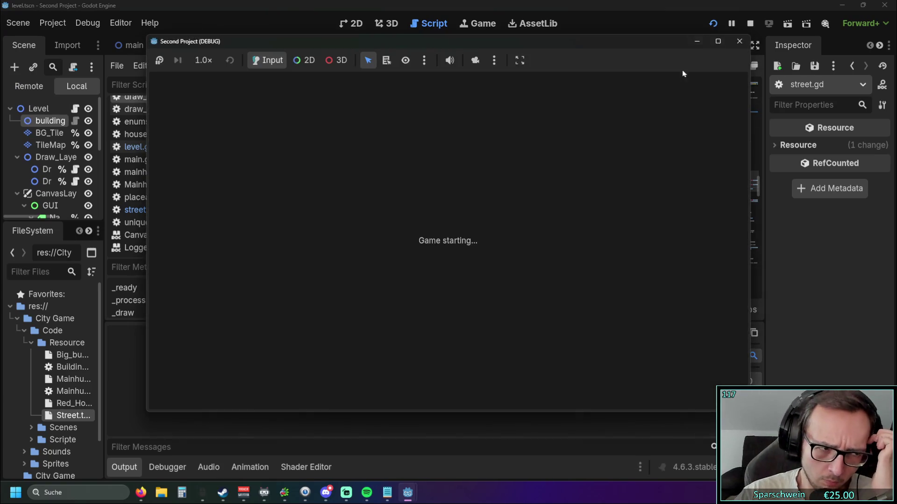
Lay a diagonal street and place three red houses along it
left_click(513, 382)
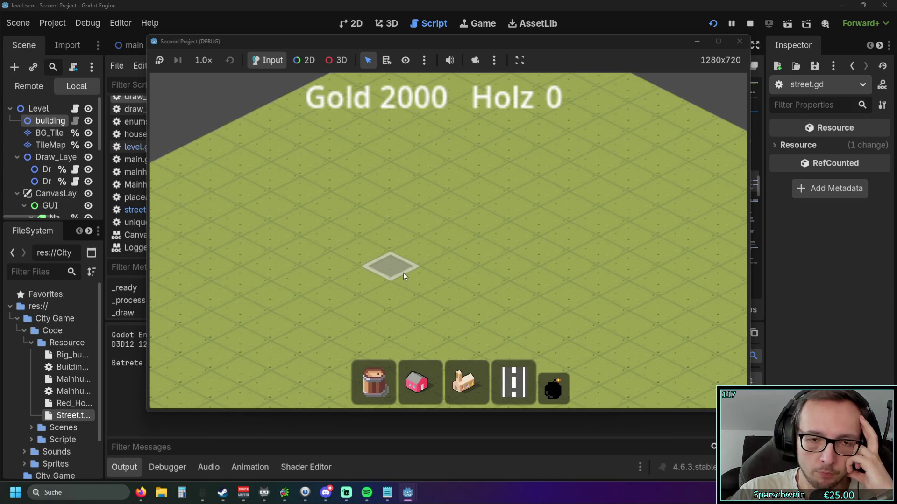
left_click_drag(403, 273, 542, 189)
left_click(419, 398)
left_click_drag(428, 226, 485, 206)
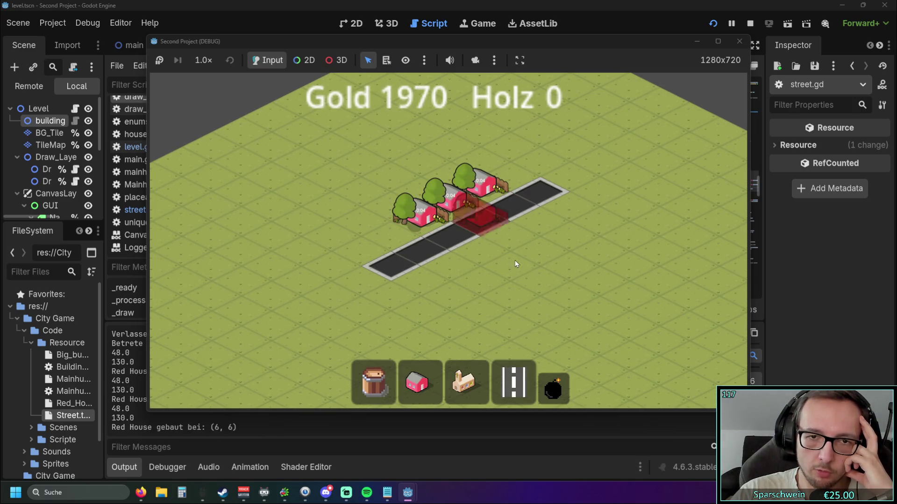
Drag demolition areas over the houses and street, cancelling each selection
scroll(523, 266, "down", 2)
scroll(464, 286, "up", 2)
mouse_move(464, 286)
left_mouse_down()
mouse_move(481, 117)
mouse_move(466, 132)
left_mouse_up()
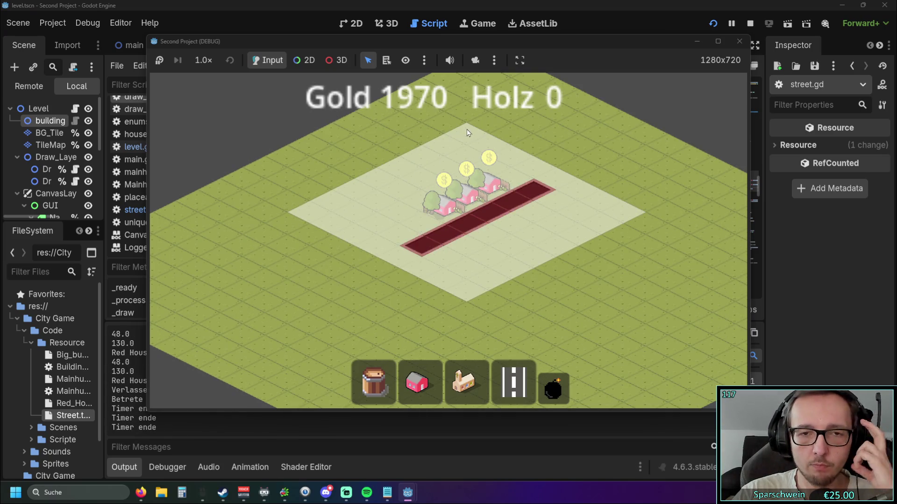
right_click(468, 133)
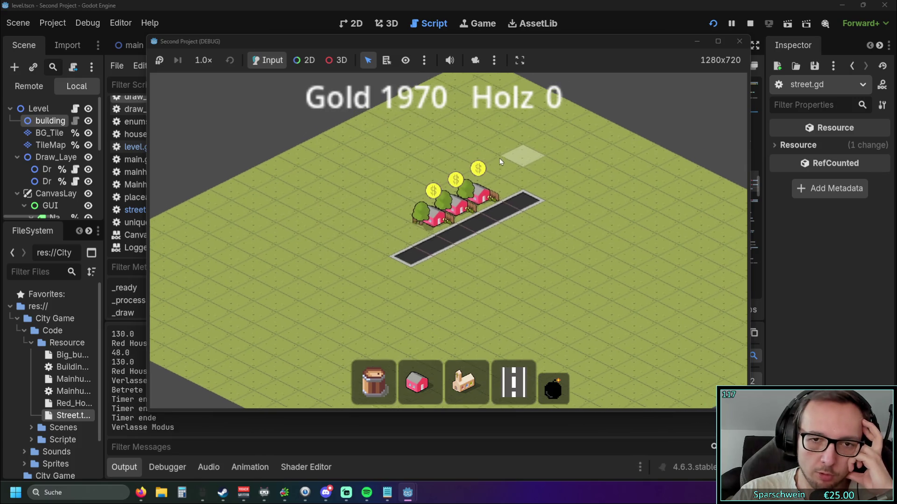
left_click(566, 398)
left_click_drag(520, 201, 624, 225)
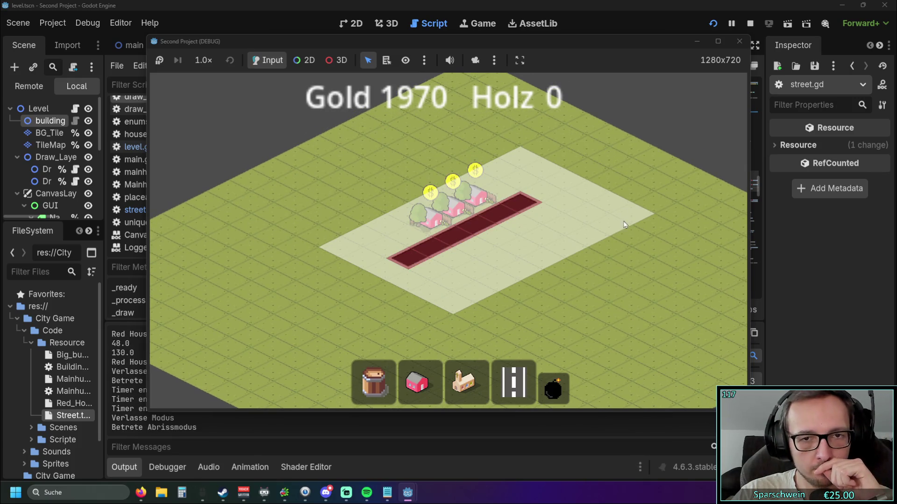
right_click(632, 225)
Demolish the red house at (6, 8) with a demolition drag
left_click(417, 382)
right_click(544, 372)
left_click(552, 386)
scroll(451, 225, "up", 2)
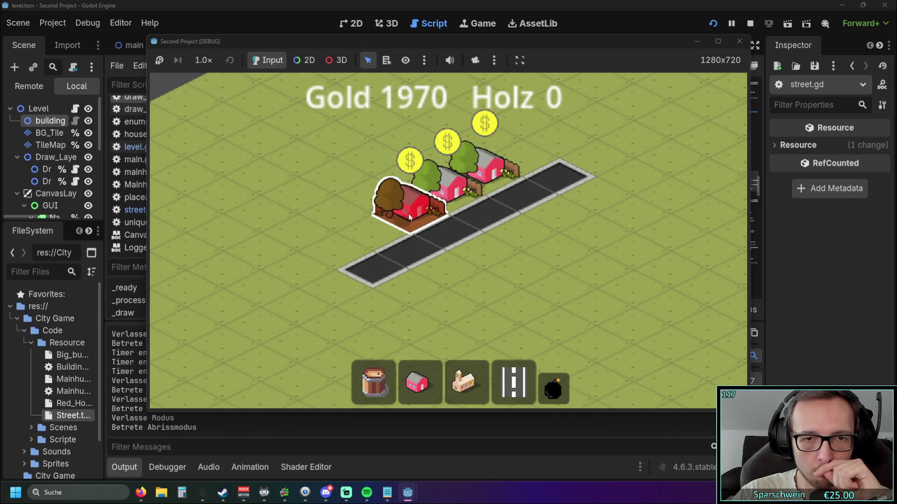
mouse_move(405, 214)
left_mouse_down()
mouse_move(600, 227)
mouse_move(682, 205)
left_mouse_up()
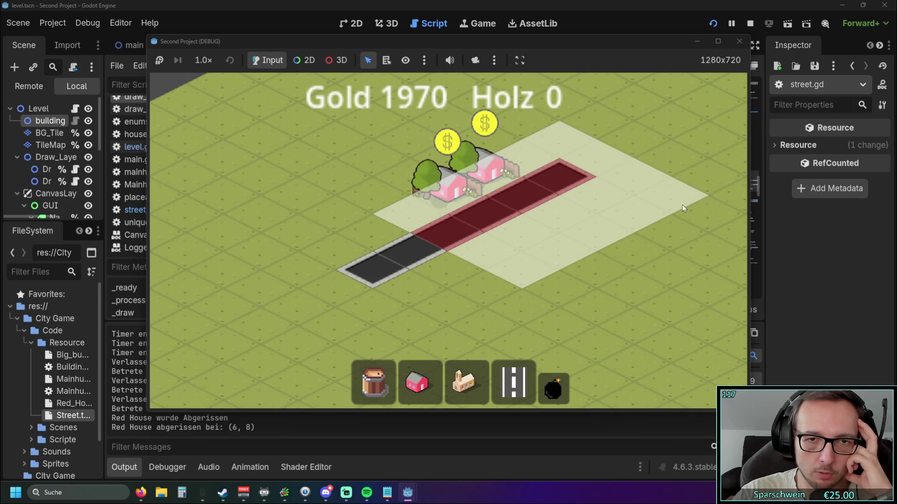
right_click(682, 204)
Build two more red houses along the road
left_click(417, 382)
left_click(402, 221)
left_click(364, 237)
scroll(460, 250, "down", 2)
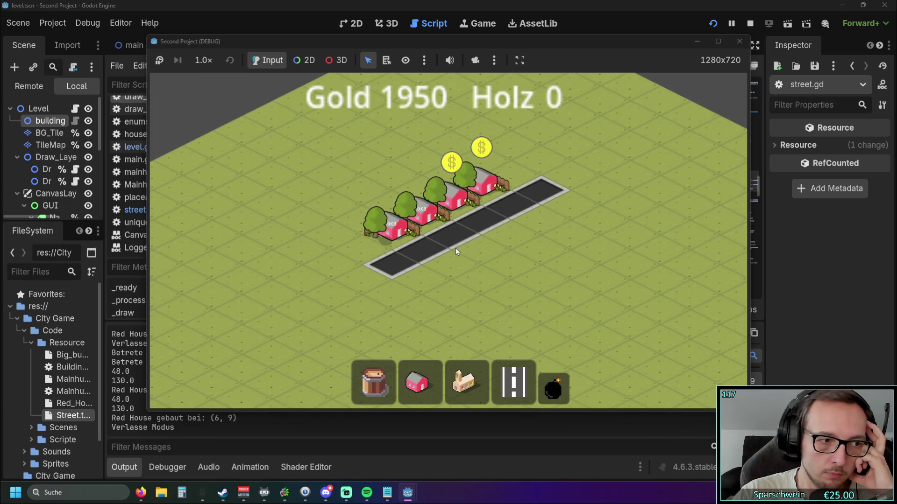
scroll(467, 250, "up", 1)
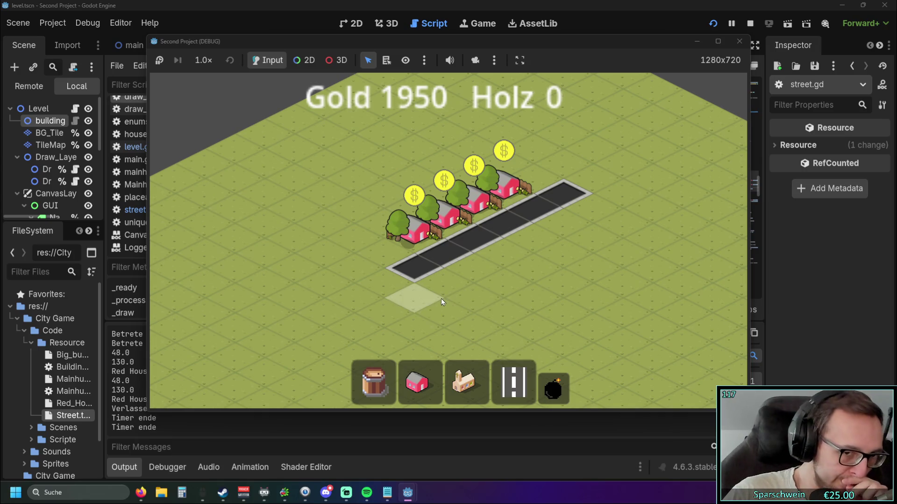
scroll(556, 391, "down", 2)
scroll(553, 390, "up", 1)
Drag a large demolition area across the map, cancel it, and close the game
left_click(554, 391)
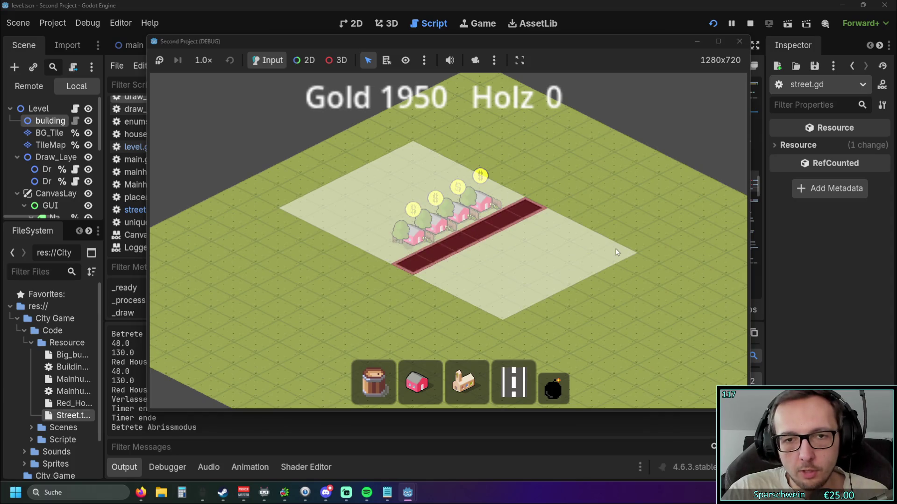
right_click(560, 261)
left_click(553, 390)
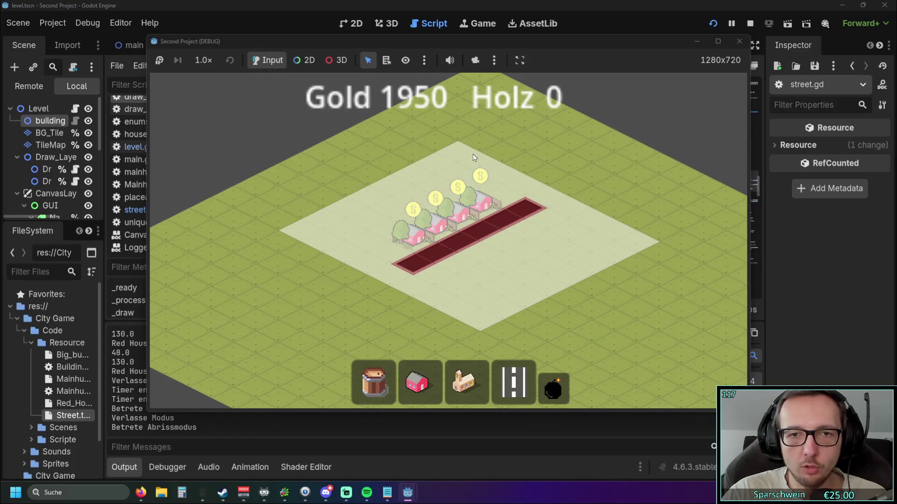
scroll(473, 153, "up", 1)
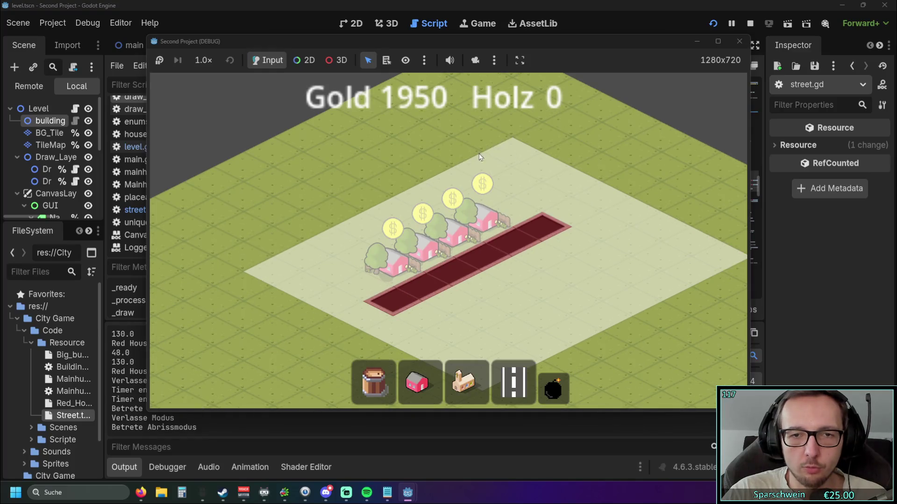
right_click(504, 153)
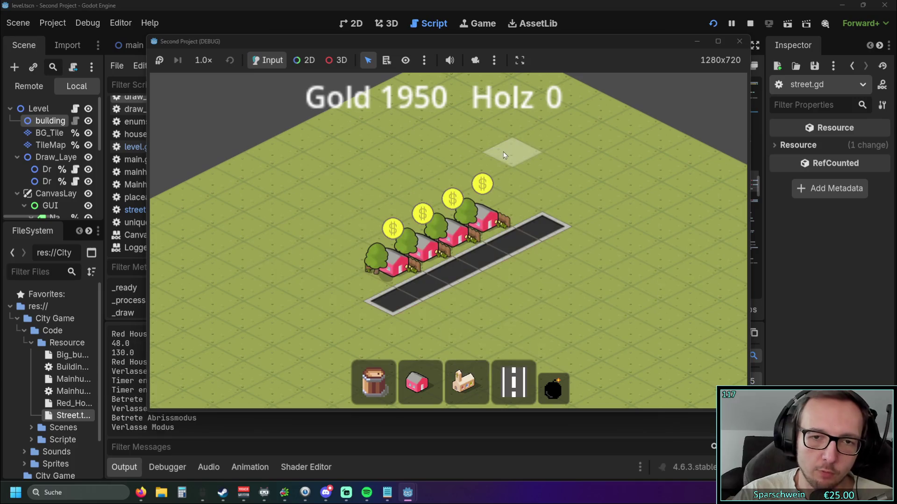
left_click(553, 390)
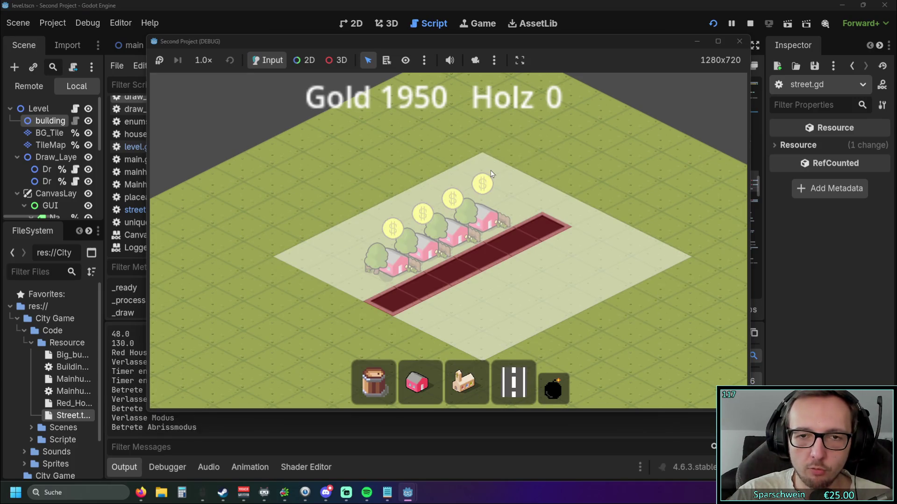
scroll(565, 198, "down", 2)
left_click_drag(462, 345, 464, 139)
right_click(463, 138)
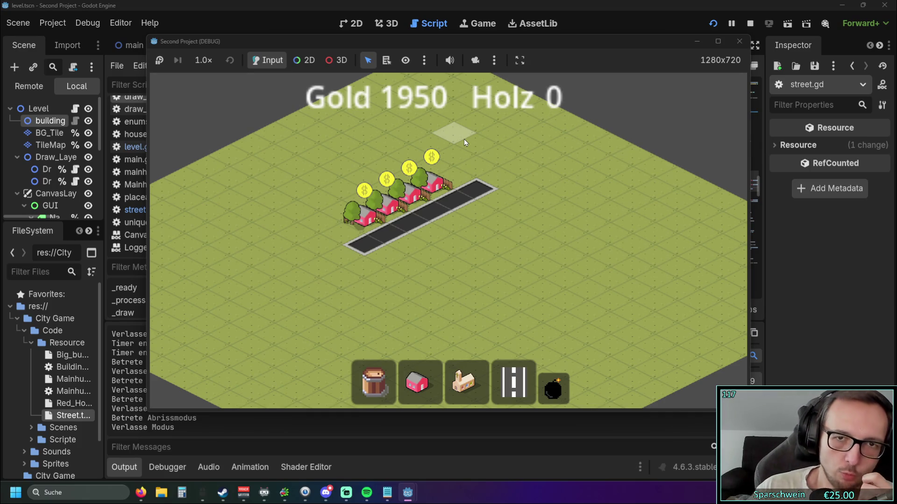
left_click(739, 41)
Review the tile-drawing code in draw_layer_oben.gd, checking method docs
scroll(525, 240, "up", 4)
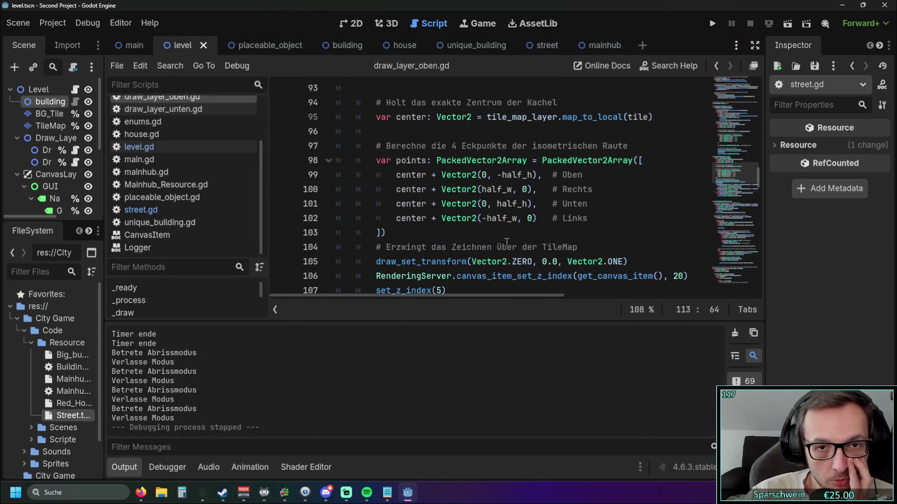
scroll(491, 237, "down", 1)
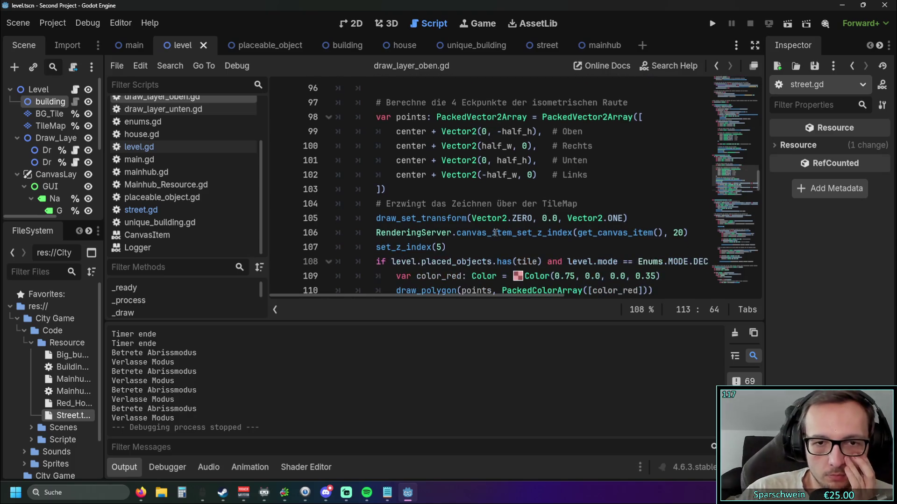
left_click_drag(426, 297, 445, 298)
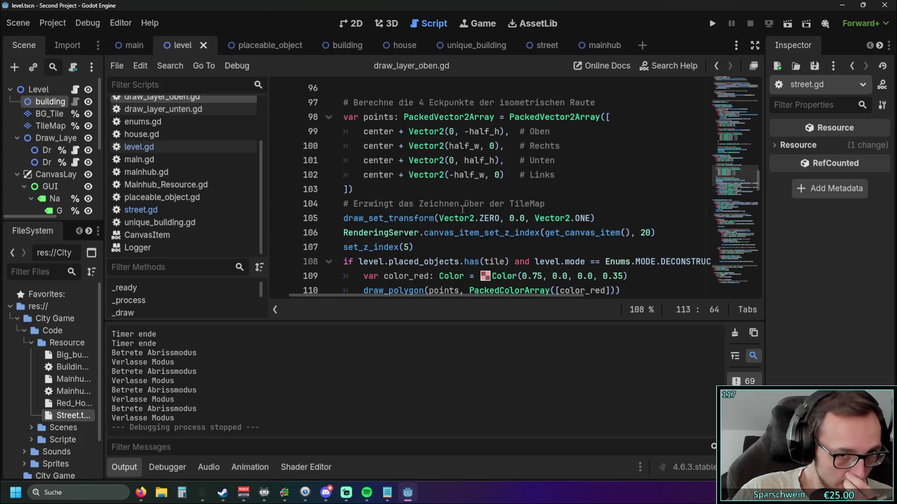
mouse_move(465, 237)
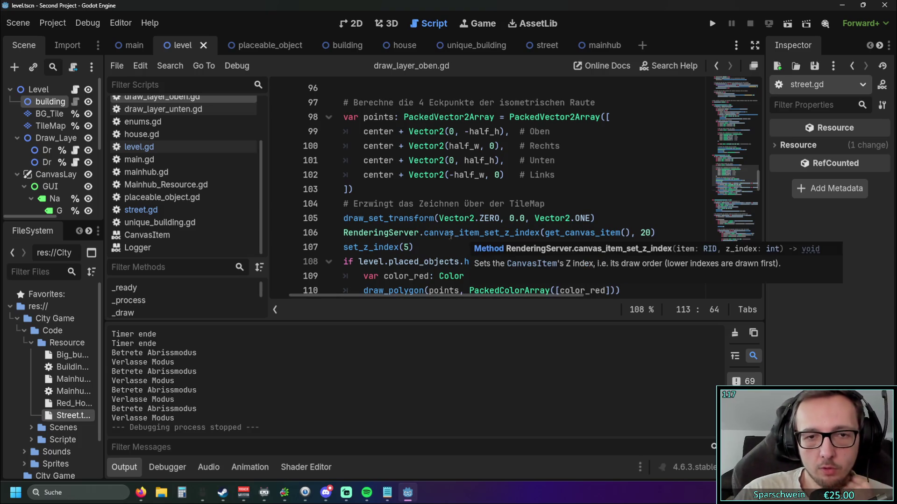
scroll(451, 236, "up", 3)
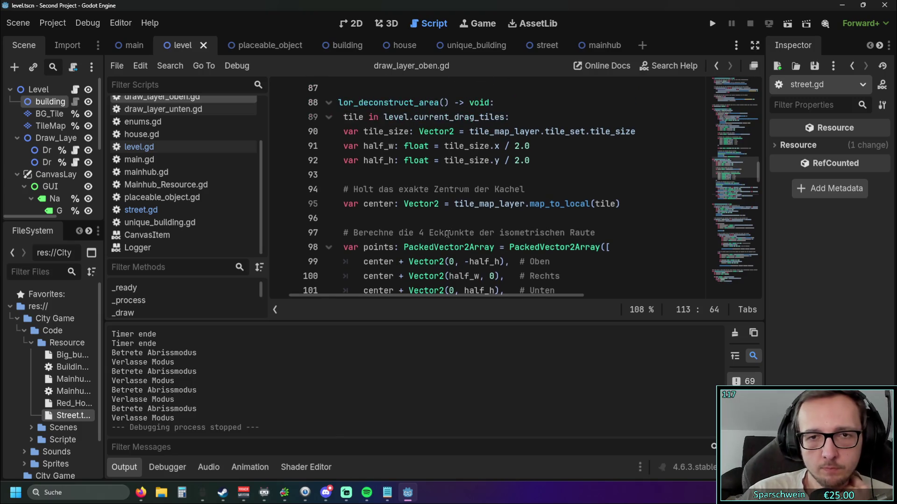
scroll(406, 196, "down", 5)
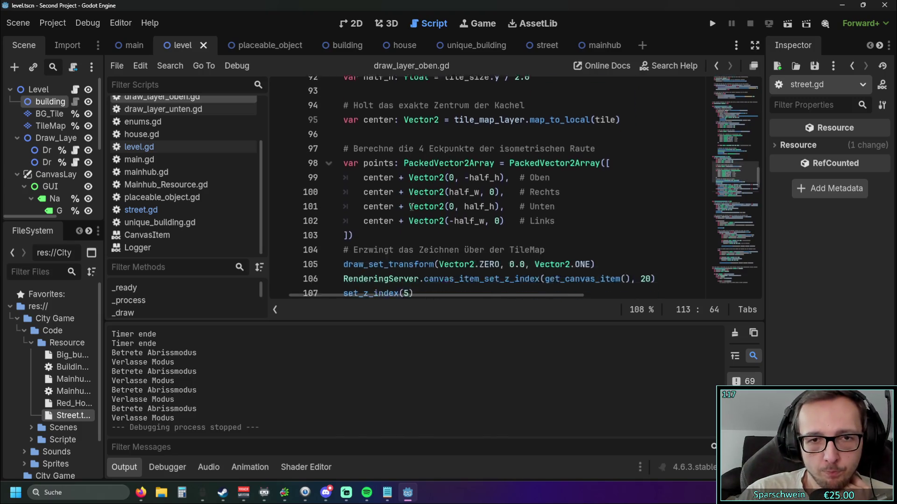
mouse_move(406, 207)
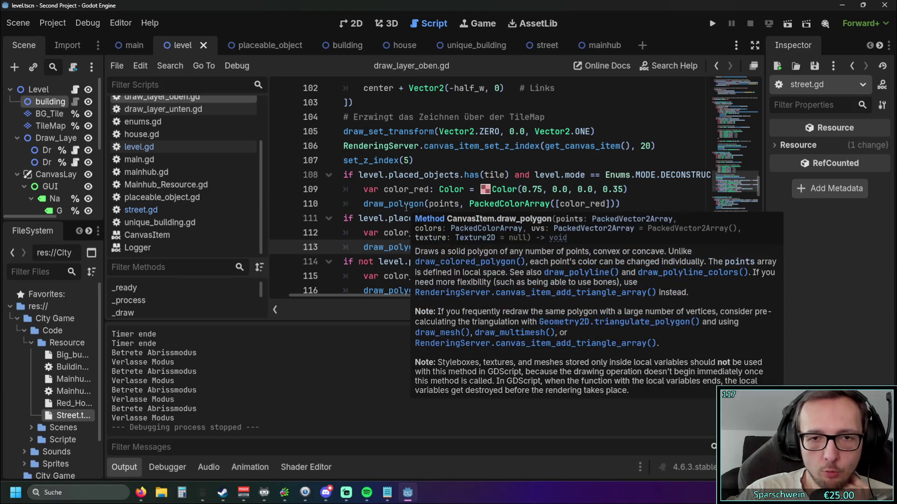
scroll(395, 242, "down", 1)
Begin 'draw_' on empty line 118 and bring up Search Help with F1
left_click(388, 272)
type("draw")
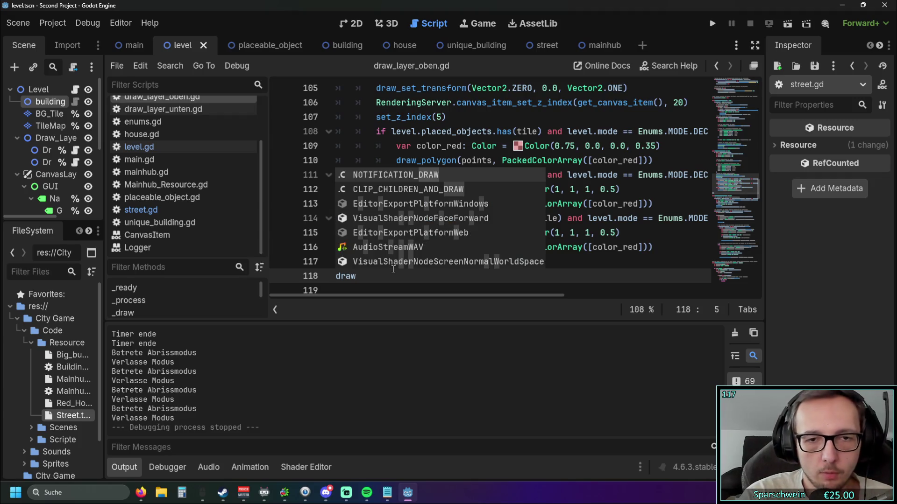
type("_")
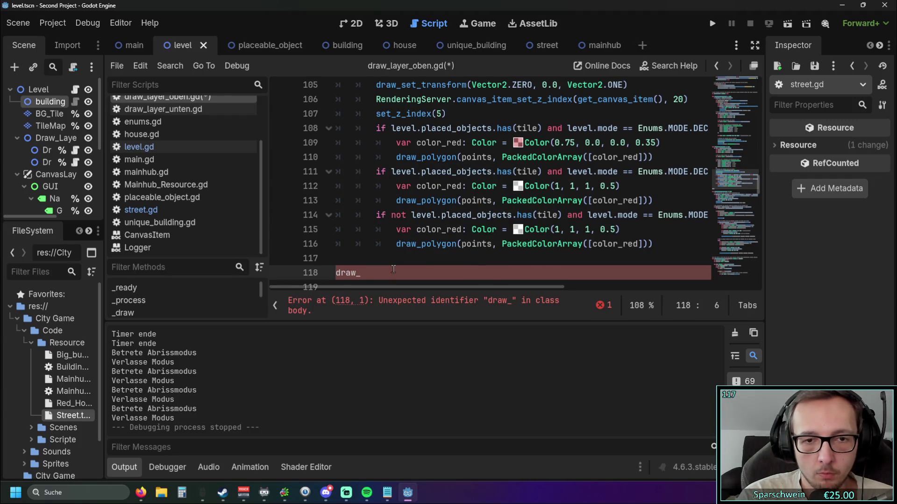
key("F1")
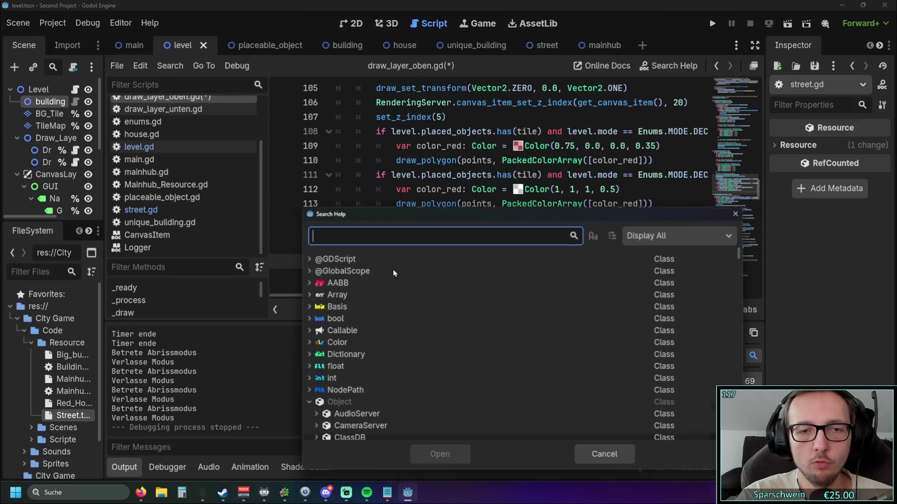
Search help for 'draw', open the draw signal docs, then jump to the _draw() method description
type("draw")
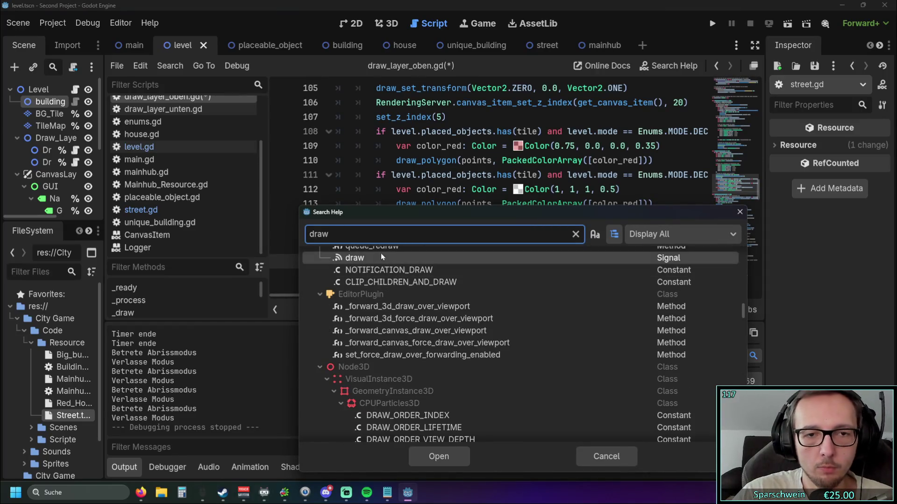
double_click(378, 256)
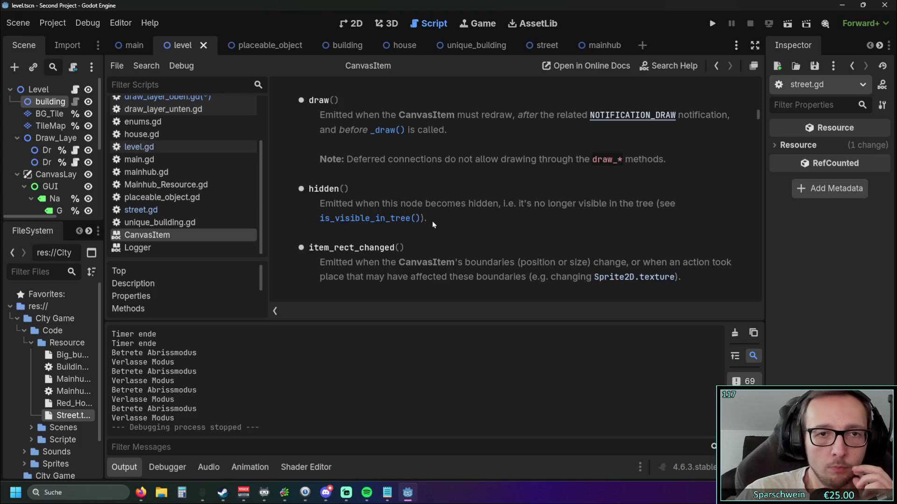
scroll(433, 220, "down", 3)
scroll(461, 215, "up", 4)
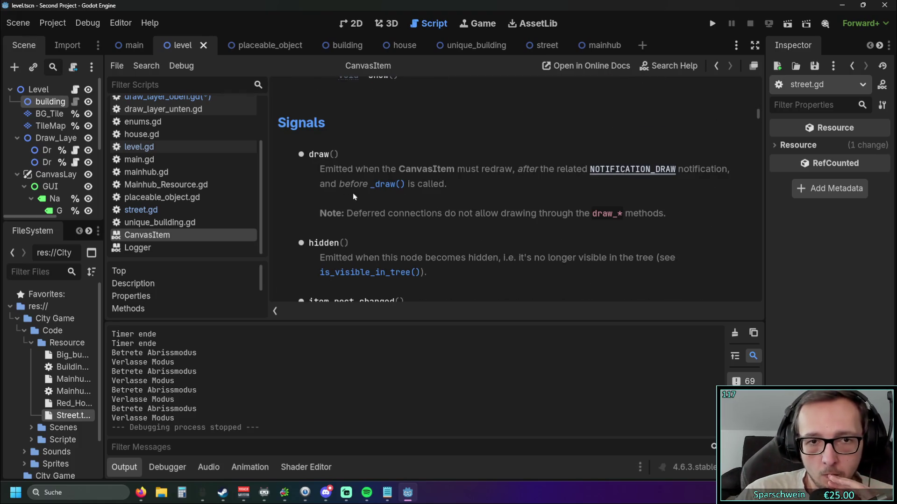
scroll(346, 162, "up", 10)
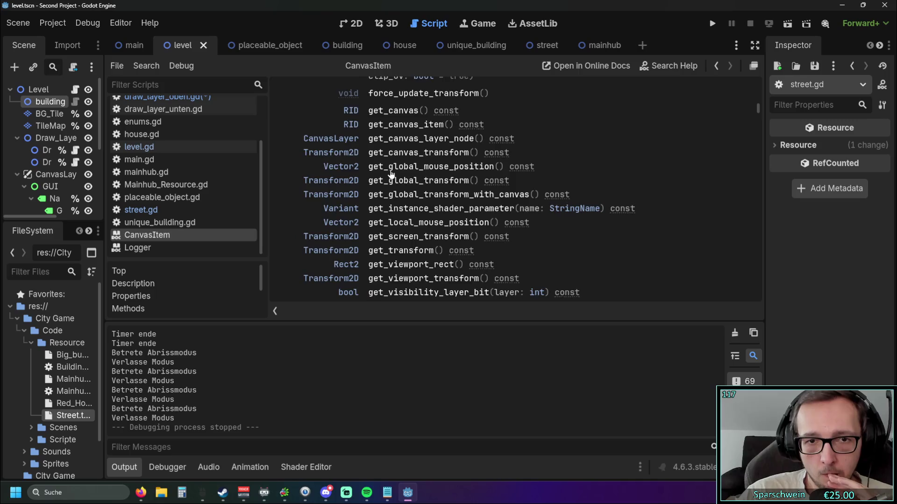
scroll(390, 174, "up", 6)
scroll(386, 169, "up", 15)
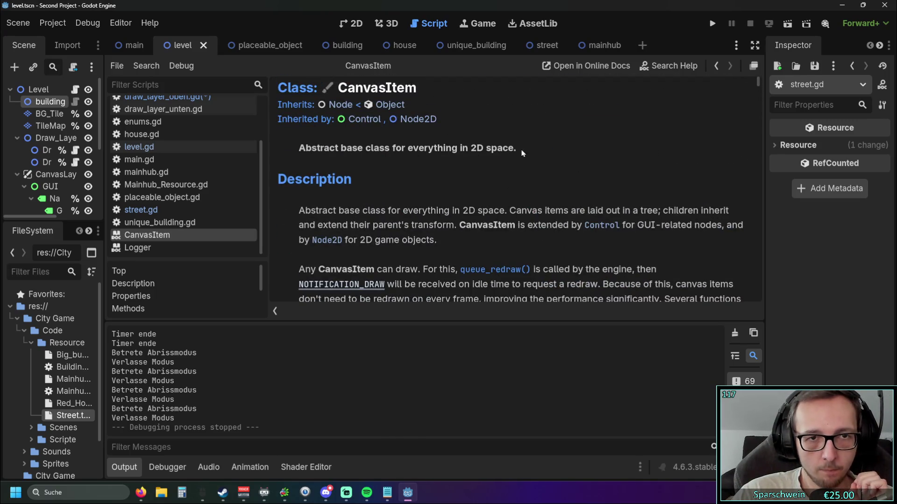
left_click_drag(758, 85, 758, 130)
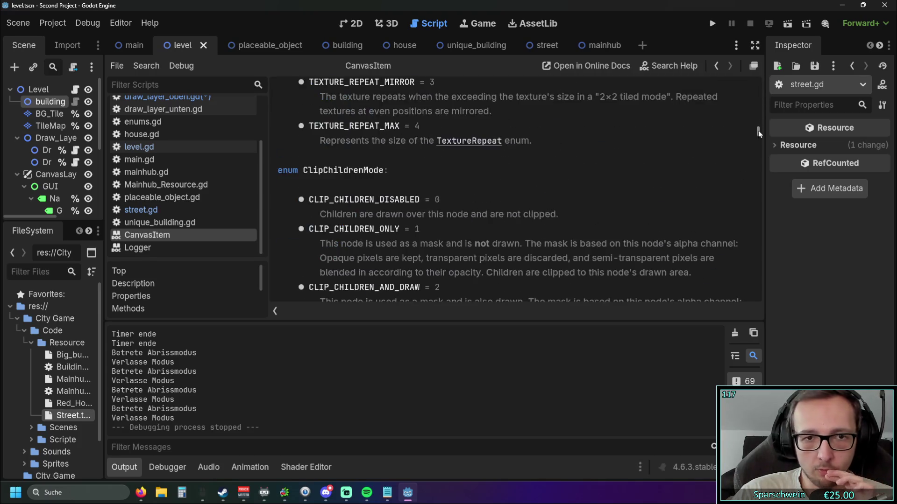
scroll(534, 155, "up", 3)
scroll(534, 155, "up", 10)
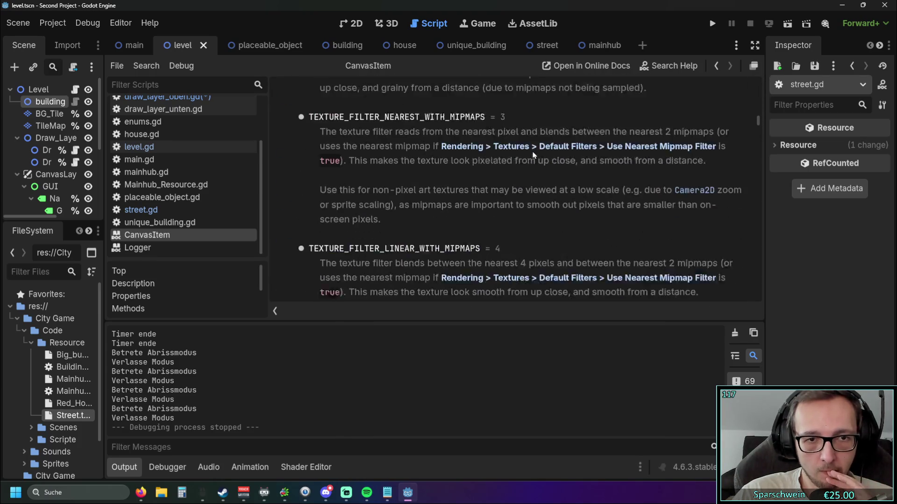
scroll(526, 154, "up", 5)
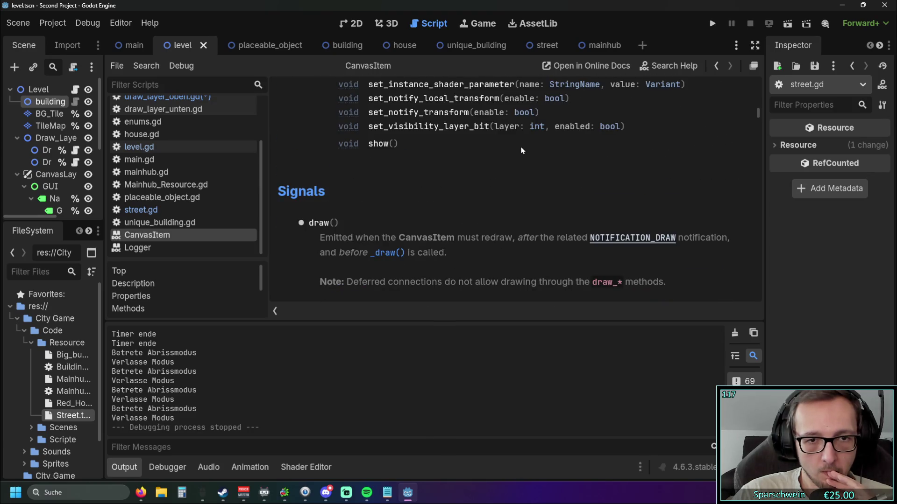
left_click(392, 199)
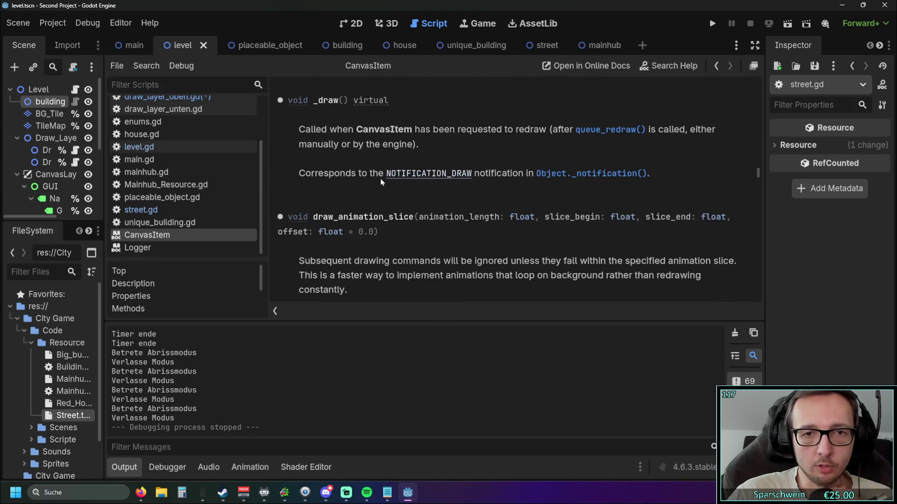
scroll(609, 135, "up", 1)
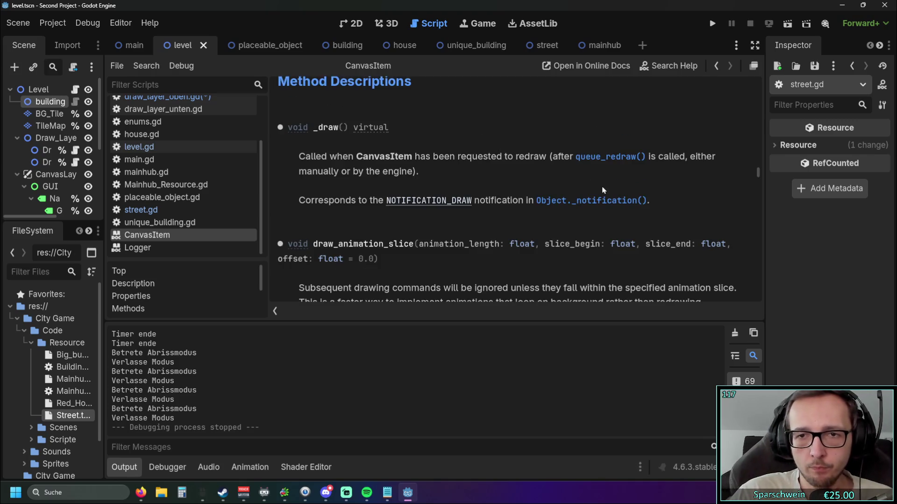
scroll(434, 196, "up", 2)
scroll(433, 189, "down", 2)
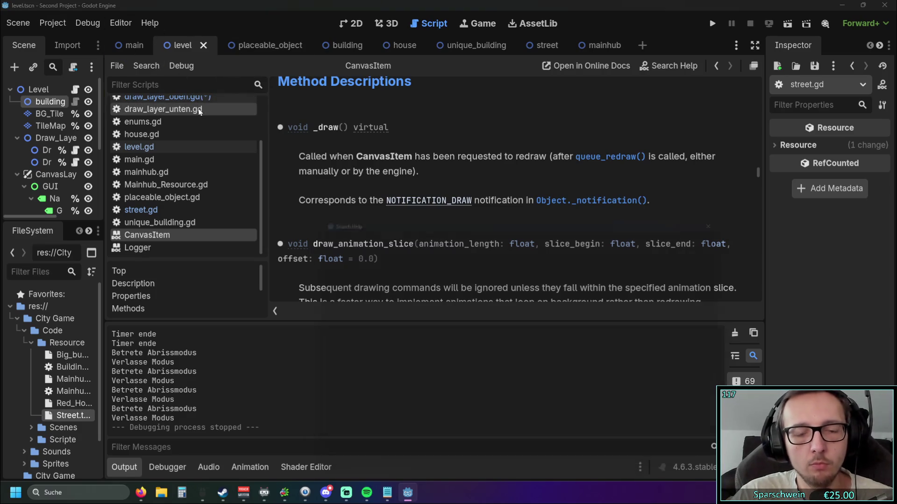
Search help for 'draw' again, browse the draw_* methods, and cancel without opening one
key("F1")
type("draw")
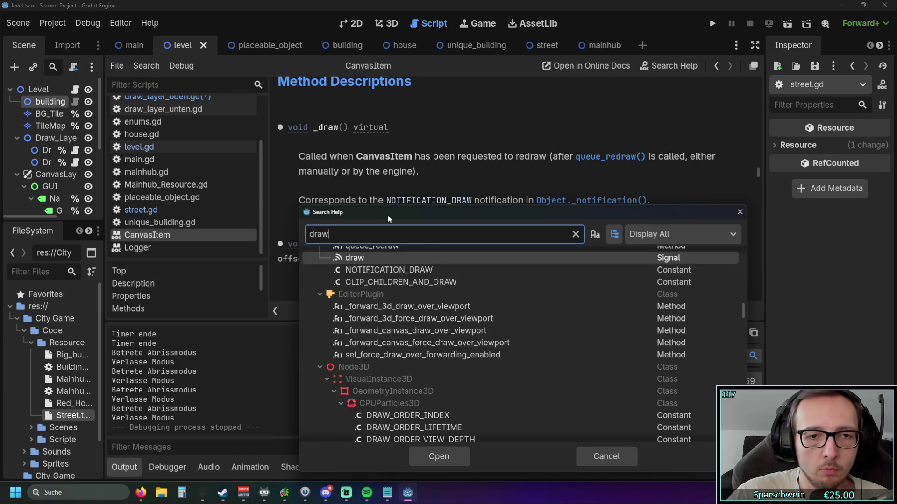
scroll(404, 284, "up", 3)
scroll(405, 285, "up", 10)
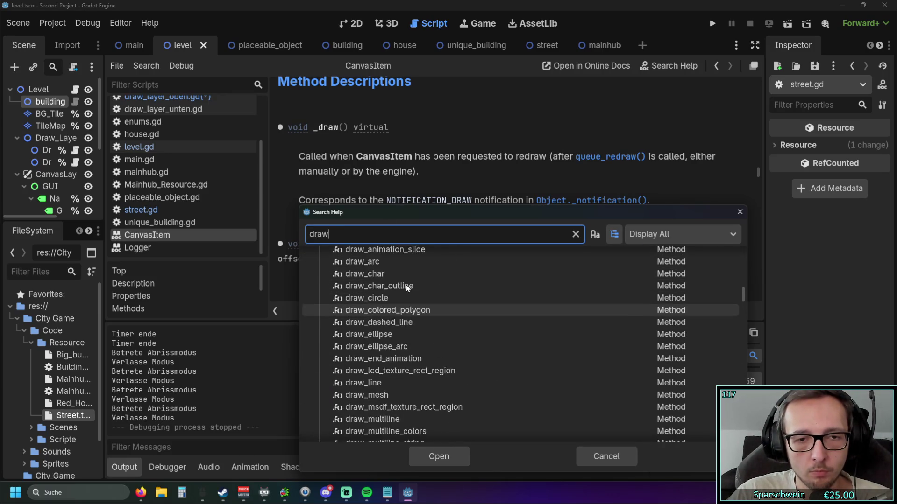
scroll(405, 304, "down", 3)
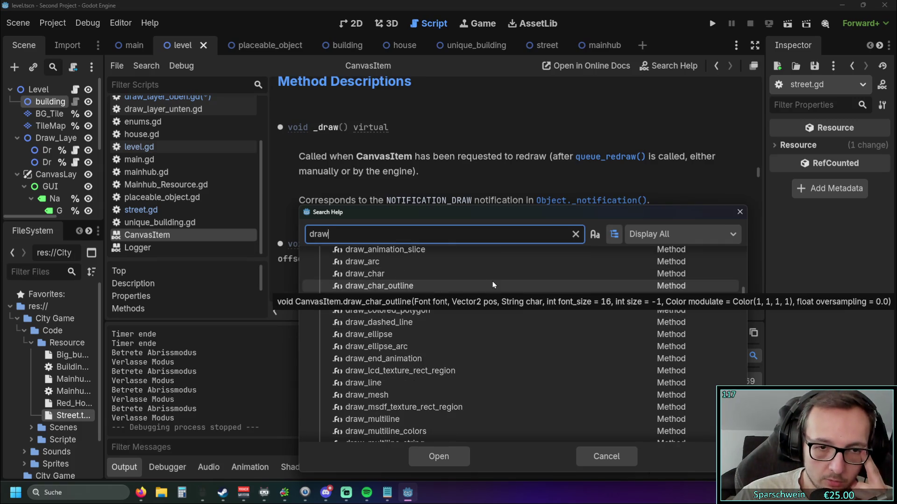
scroll(488, 286, "down", 1)
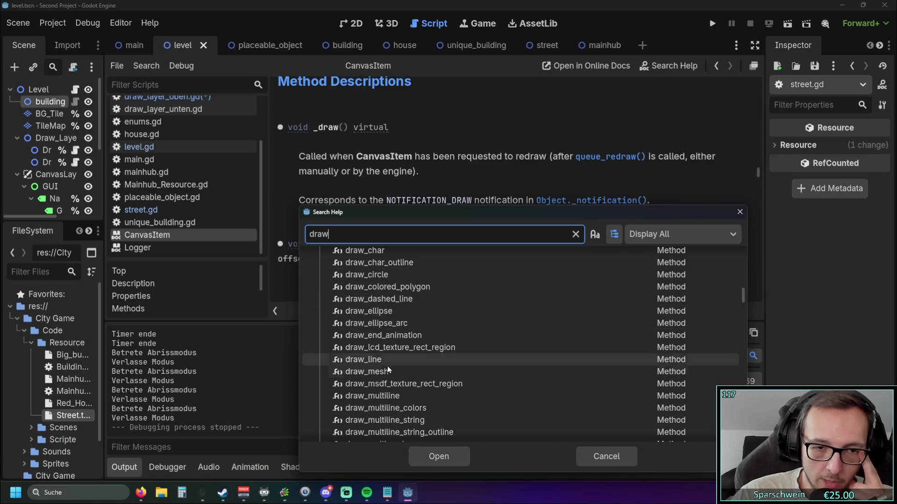
scroll(507, 348, "down", 5)
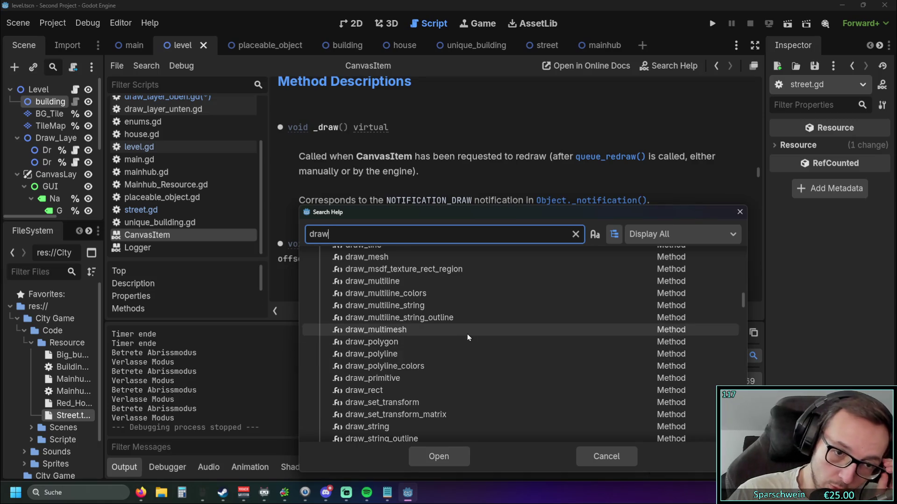
scroll(431, 367, "down", 1)
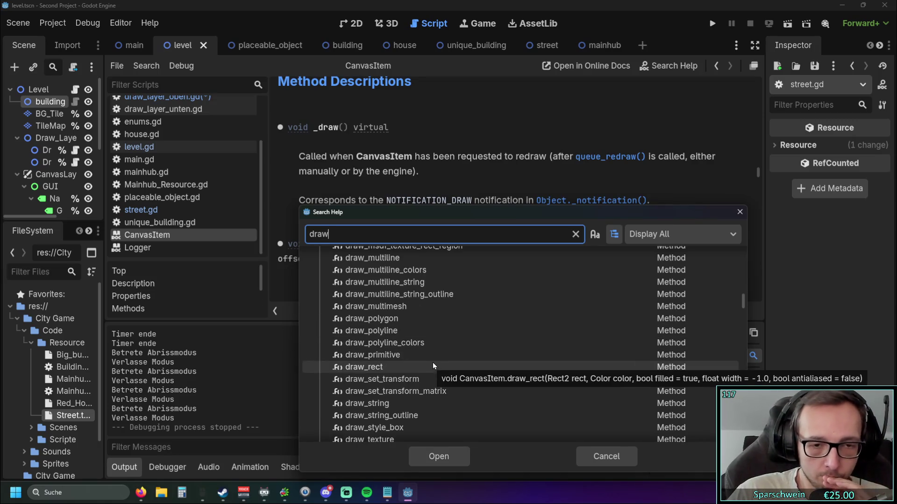
scroll(433, 363, "down", 1)
scroll(441, 366, "down", 2)
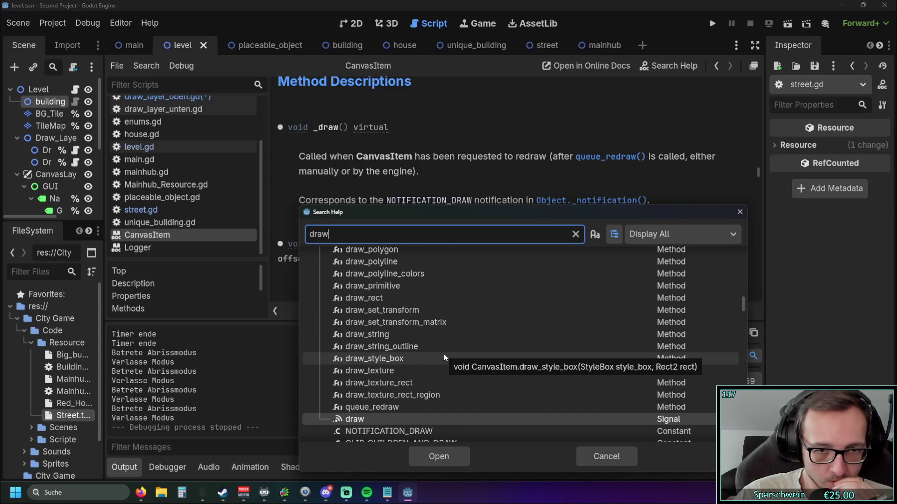
scroll(443, 353, "up", 1)
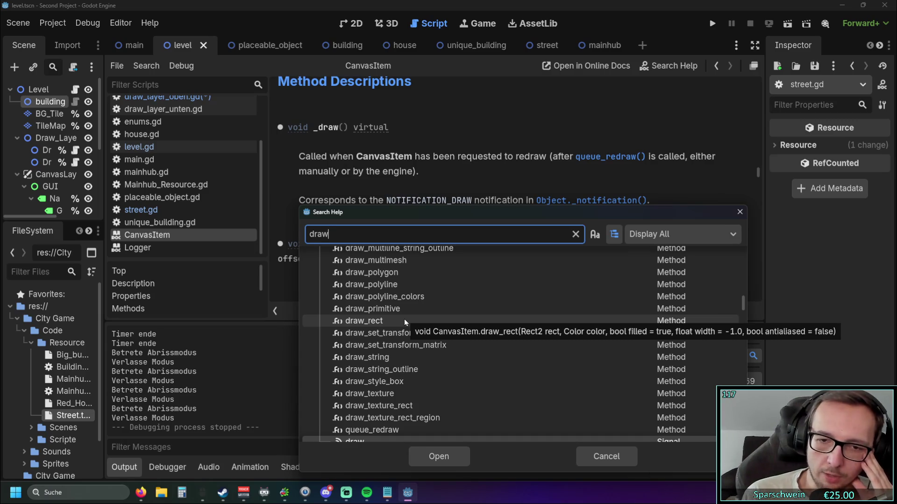
left_click(737, 212)
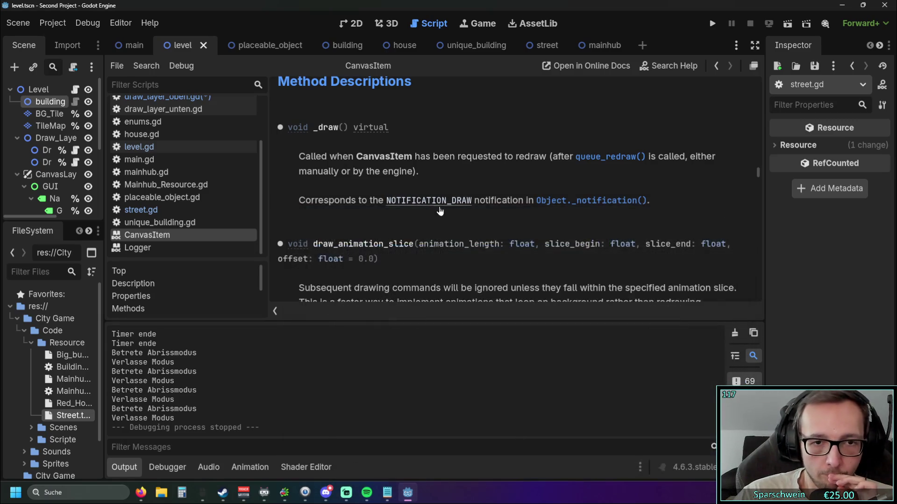
In draw_layer_oben.gd, try draw_rect instead of draw_polygon on line 110, then undo it
scroll(441, 212, "down", 3)
scroll(441, 220, "up", 3)
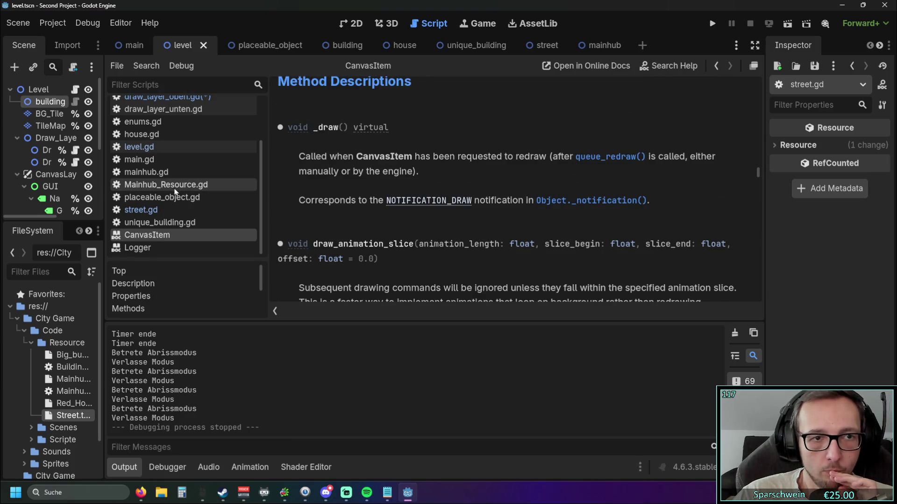
scroll(177, 187, "up", 2)
left_click(168, 135)
scroll(419, 234, "up", 1)
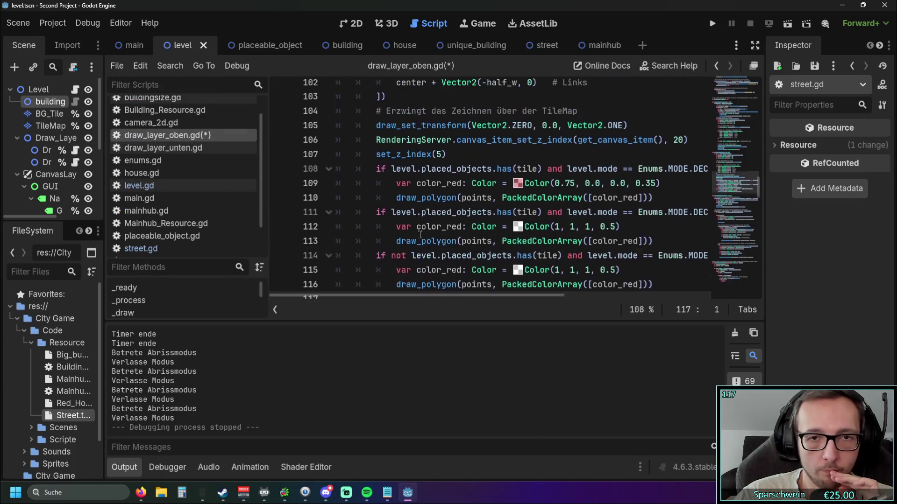
left_click_drag(422, 204, 458, 204)
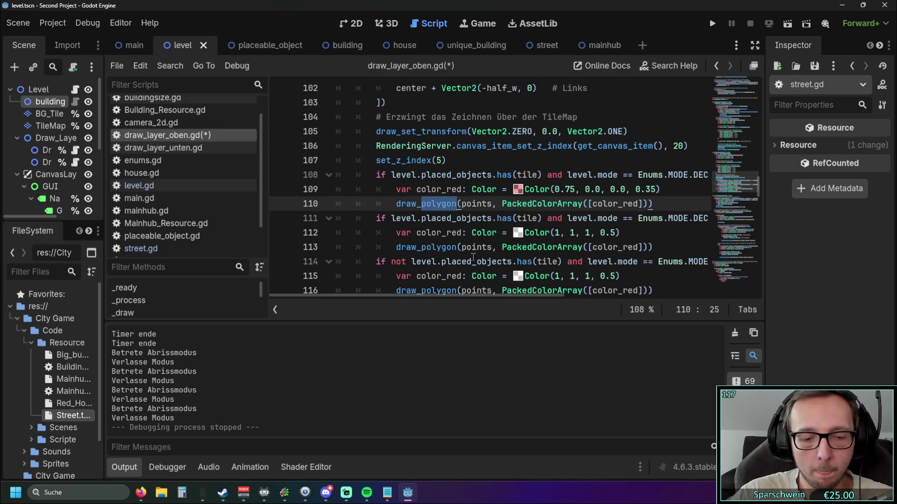
type("rect")
key("Right")
key("Right")
key("Right")
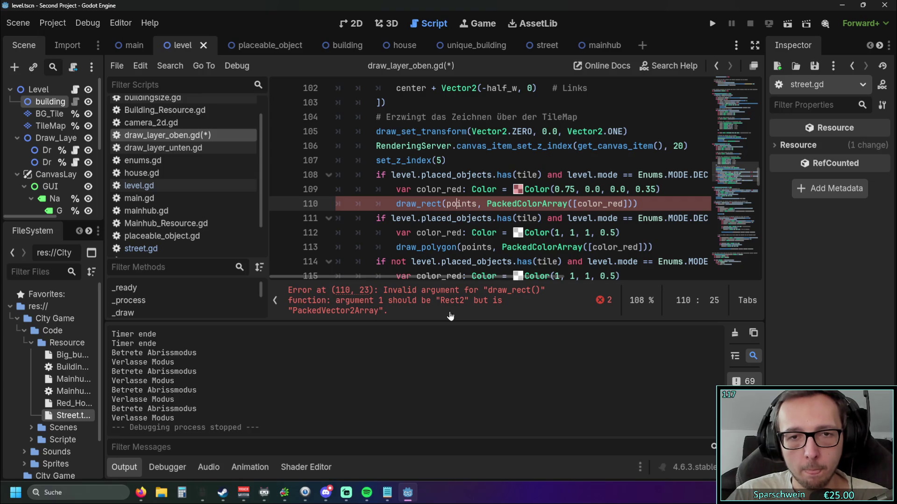
key("ctrl+z")
Leave the script and bring up the CanvasItem, then the Logger class reference
left_click(451, 232)
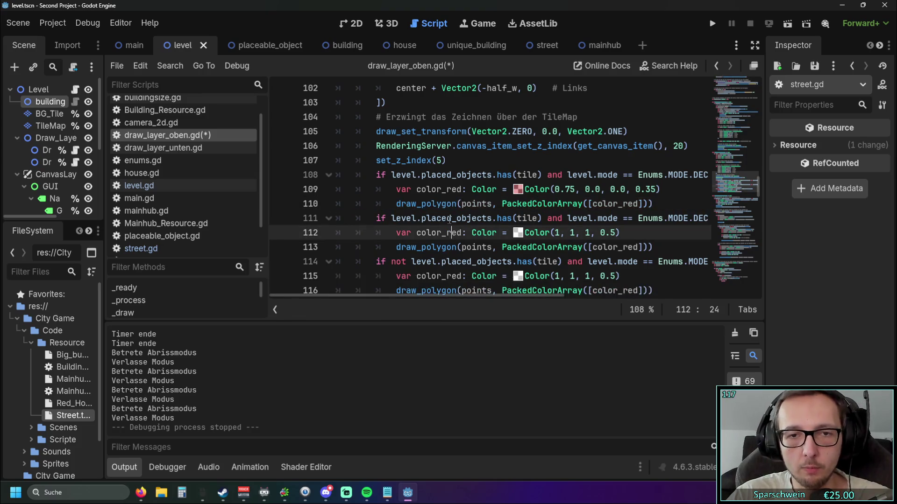
left_click(442, 206, "ctrl")
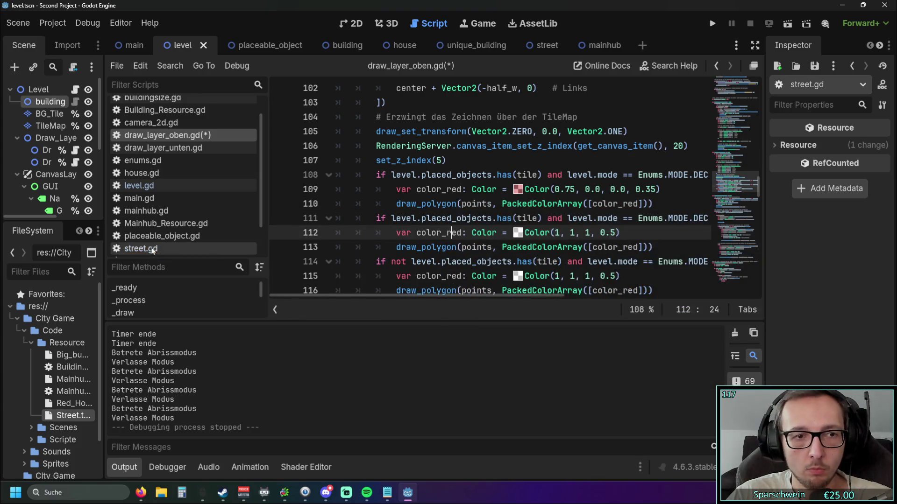
left_click(159, 249)
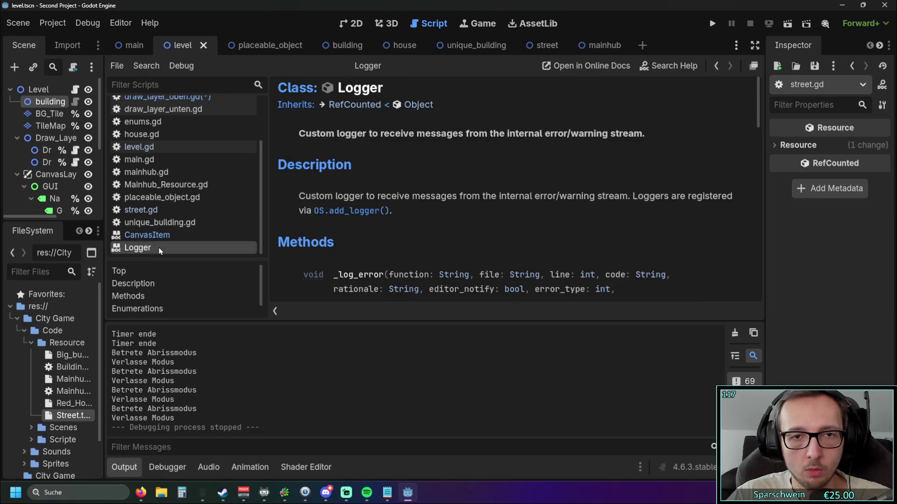
Close the Logger page, check the Object._notification() docs, then close the Object page
right_click(165, 246)
left_click(186, 253)
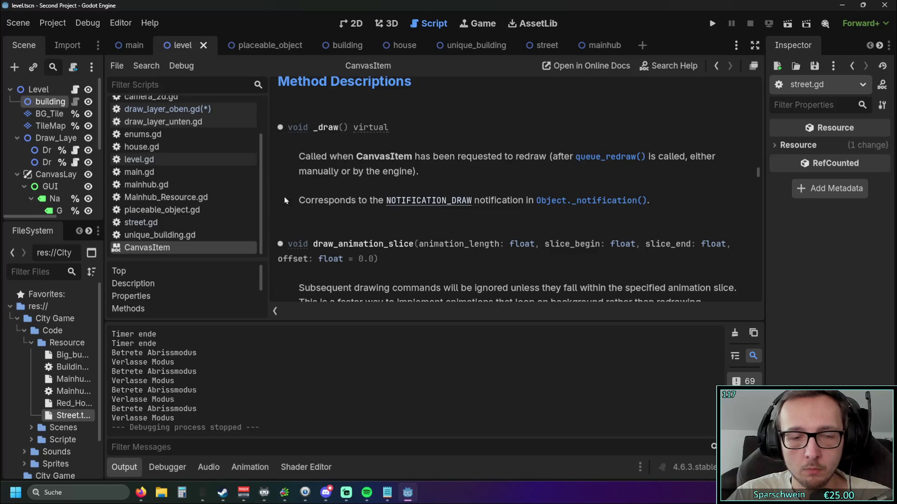
left_click(570, 205)
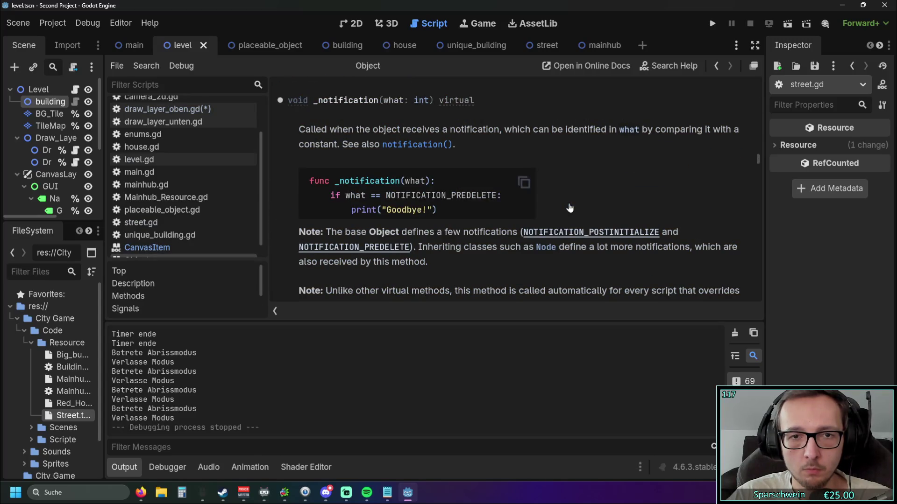
scroll(239, 184, "down", 1)
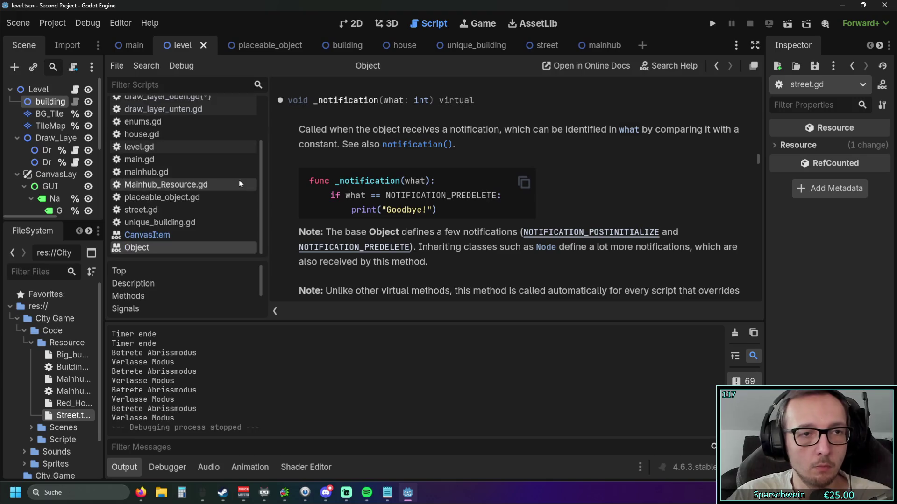
right_click(158, 244)
left_click(178, 255)
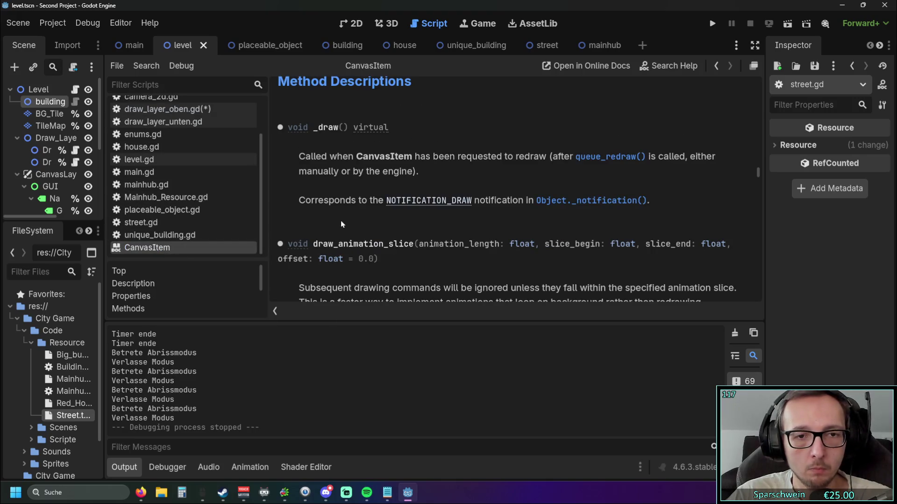
Read the NOTIFICATION_DRAW description in CanvasItem, glance at draw_layer_oben.gd, then open Search Help
scroll(396, 192, "up", 3)
scroll(399, 200, "down", 3)
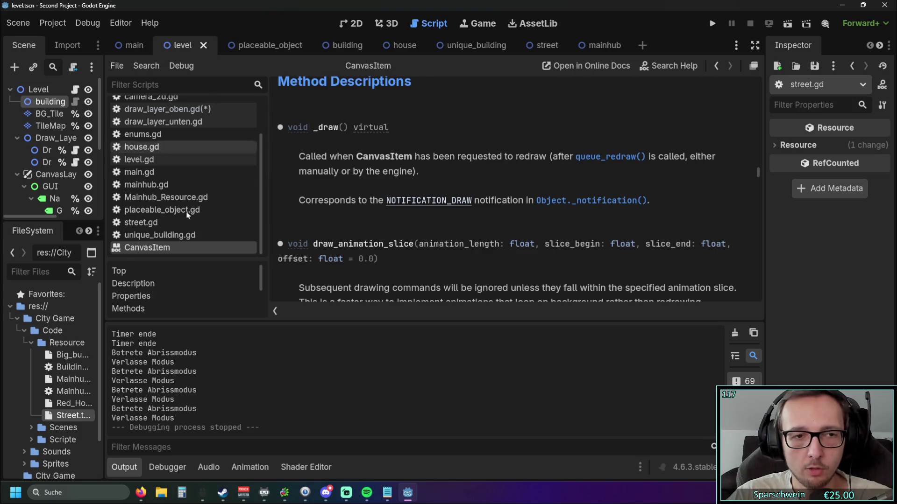
left_click(447, 201)
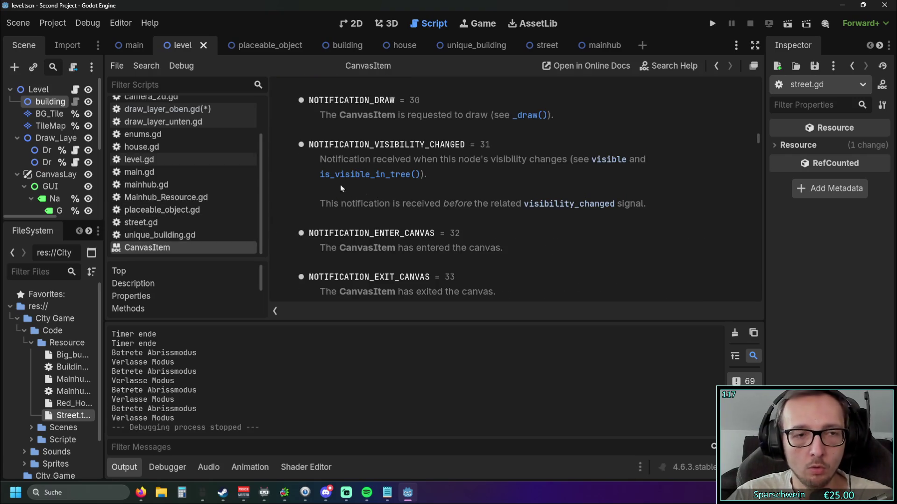
scroll(207, 172, "up", 2)
left_click(164, 129)
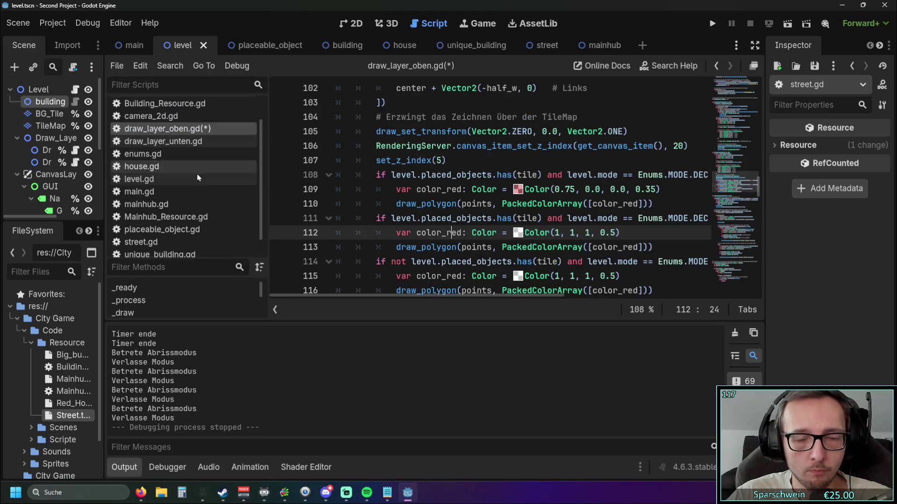
scroll(174, 243, "down", 2)
left_click(174, 247)
scroll(399, 183, "up", 10)
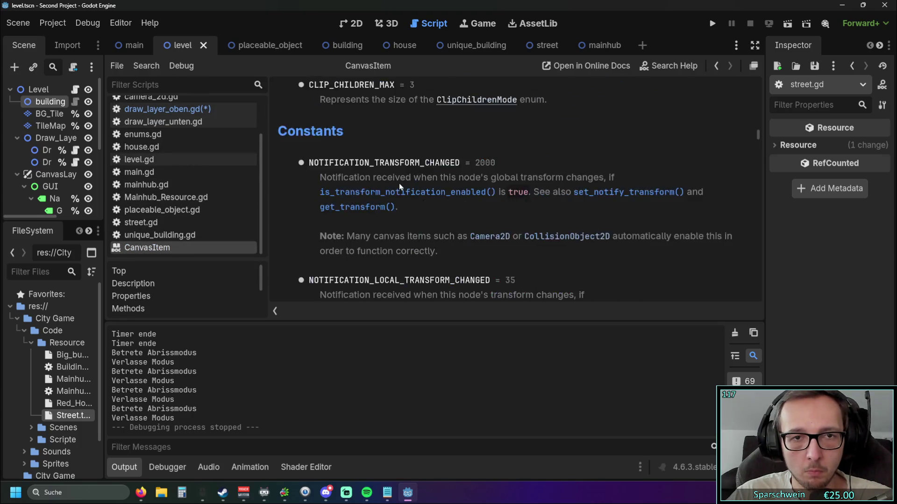
key("F1")
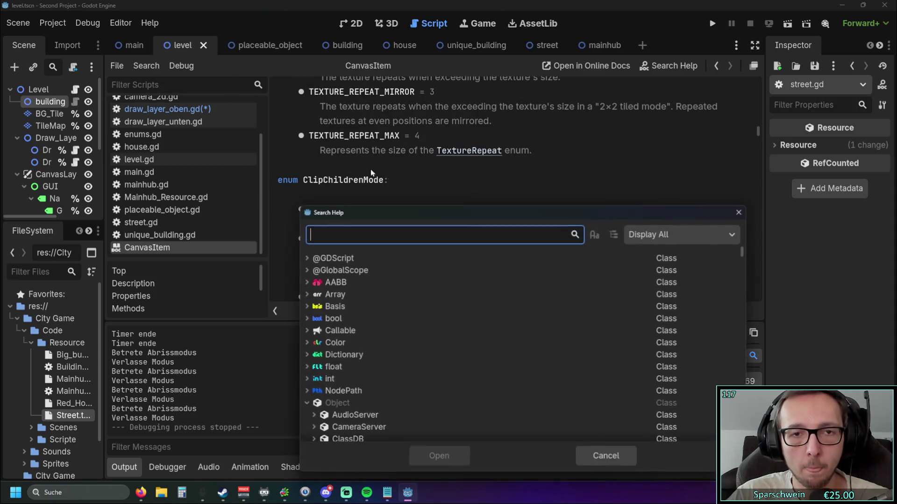
Search help for 'draw', scroll the draw_ method list, then close it and return to draw_layer_oben.gd
type("drawn")
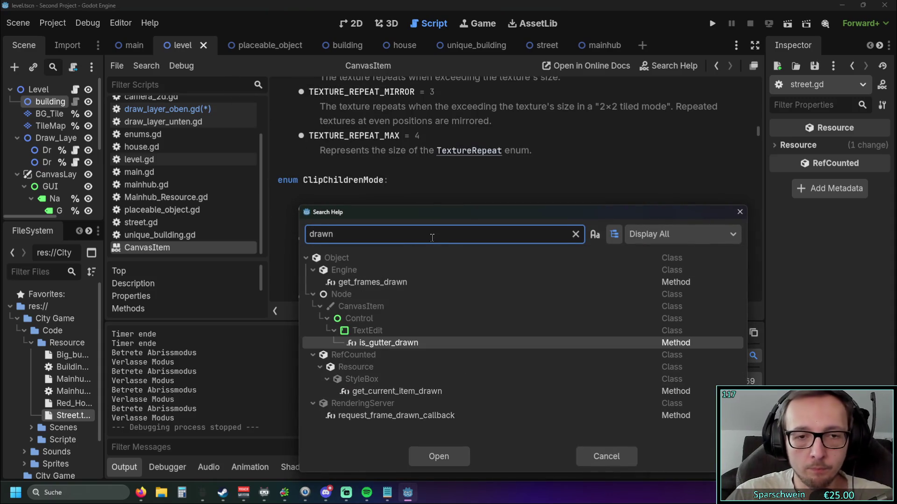
key("BackSpace")
scroll(443, 331, "down", 2)
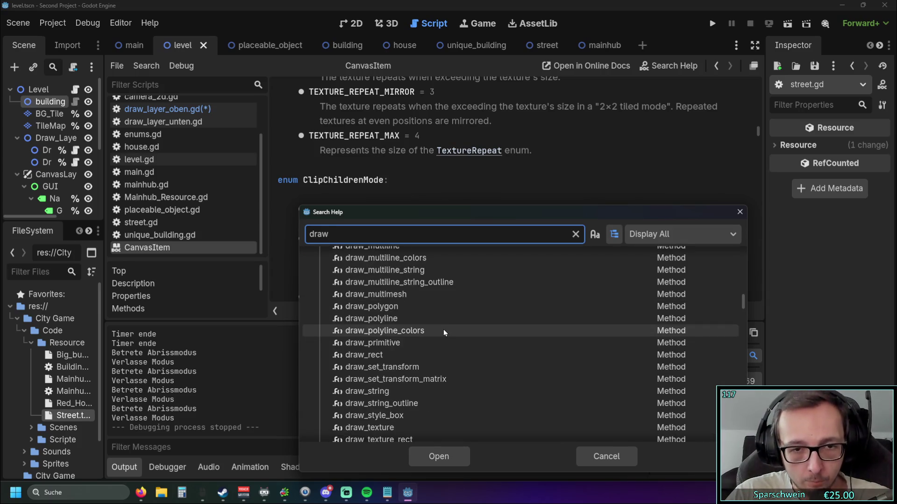
scroll(442, 326, "up", 2)
scroll(429, 341, "up", 3)
scroll(425, 348, "up", 3)
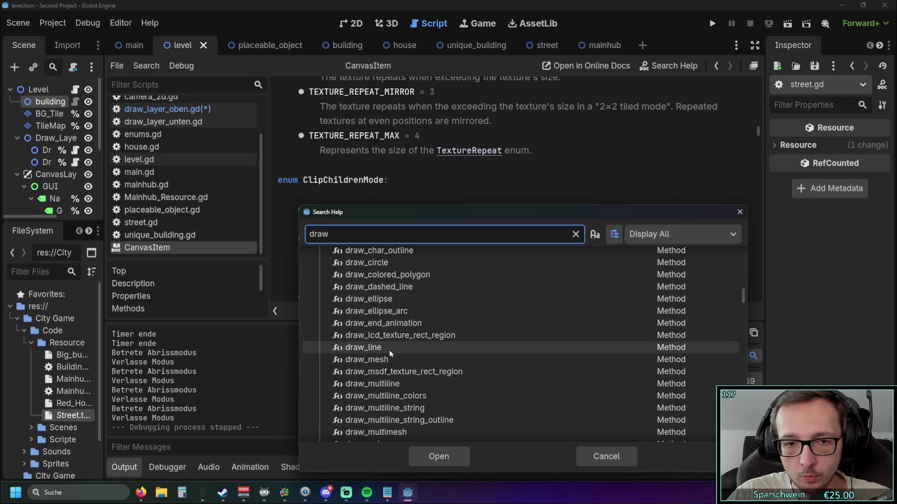
scroll(404, 347, "up", 4)
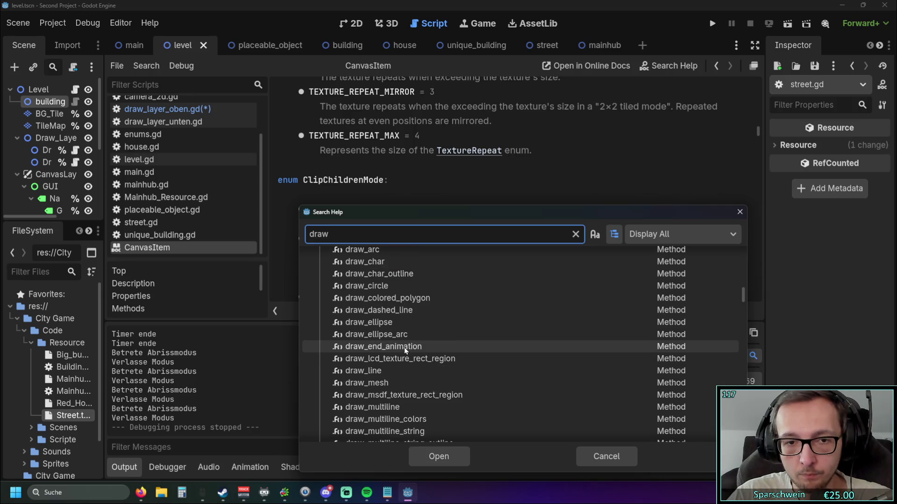
scroll(489, 344, "down", 5)
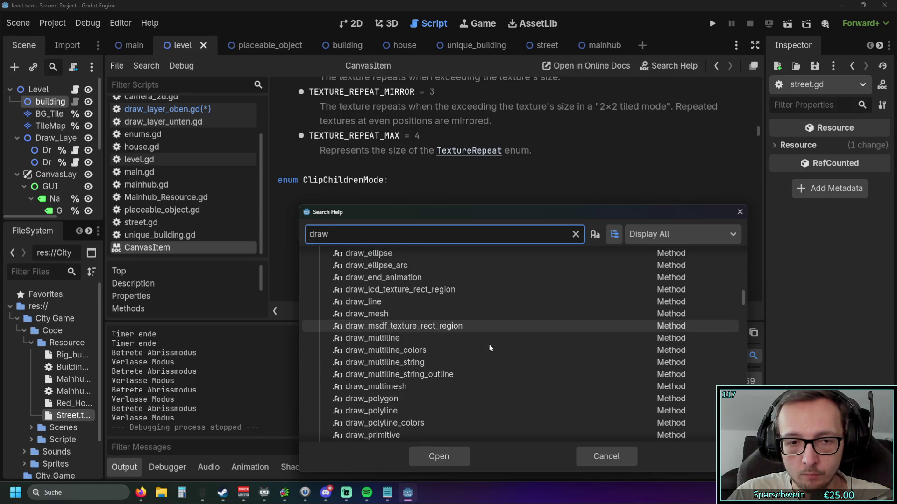
left_click(740, 212)
left_click(164, 109)
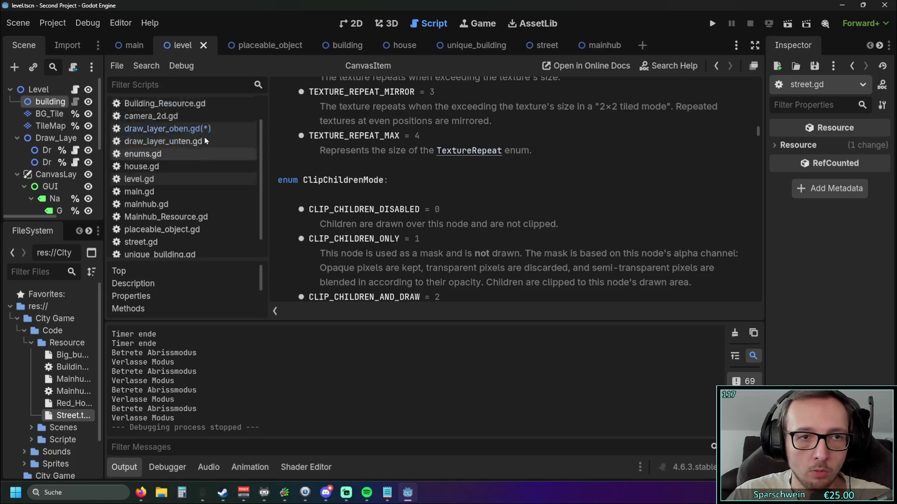
Replace draw_polygon with draw_line on line 110 of draw_layer_oben.gd
left_click_drag(421, 203, 463, 206)
type("line")
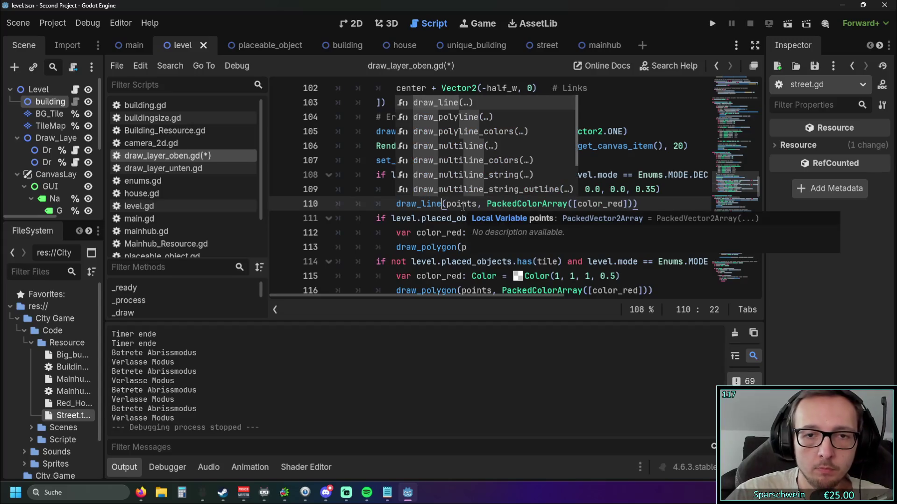
left_click(357, 204)
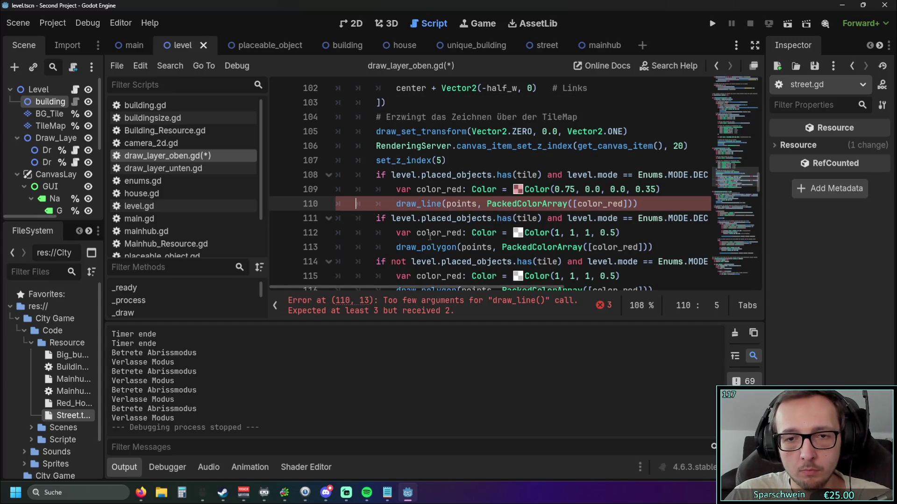
Review the draw_line argument error, then undo to restore draw_polygon on line 110
mouse_move(425, 290)
left_mouse_down()
mouse_move(445, 287)
mouse_move(436, 288)
left_mouse_up()
scroll(541, 232, "up", 1)
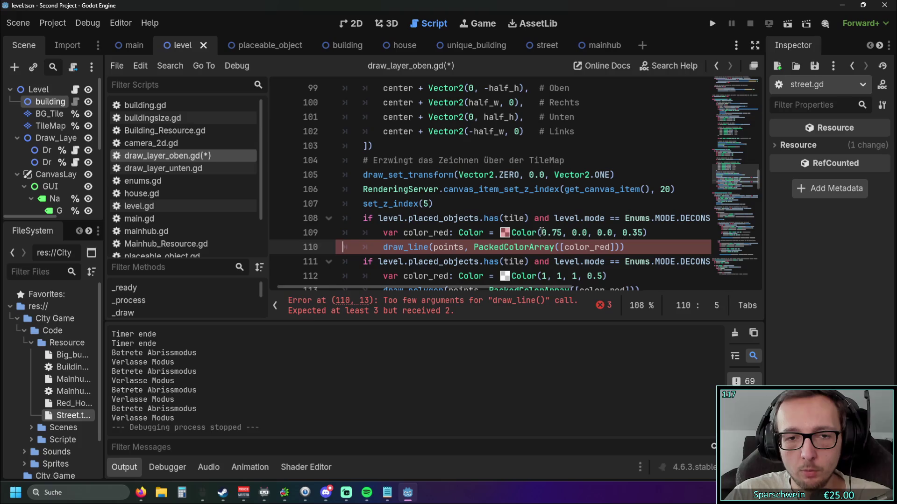
scroll(486, 287, "right", 1)
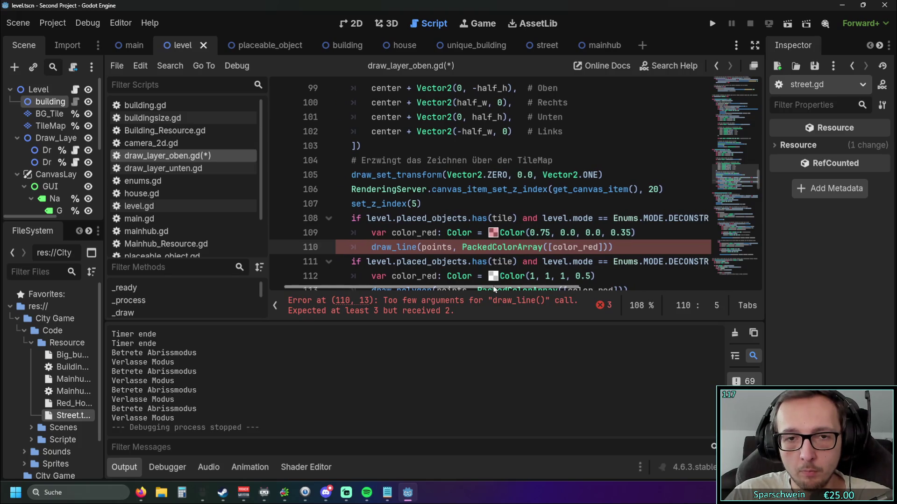
scroll(435, 246, "up", 2)
scroll(435, 247, "down", 1)
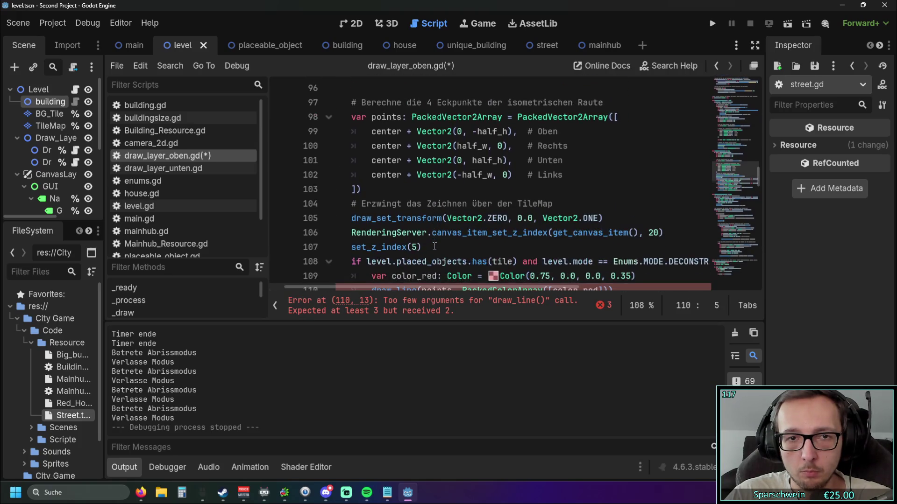
scroll(434, 247, "up", 2)
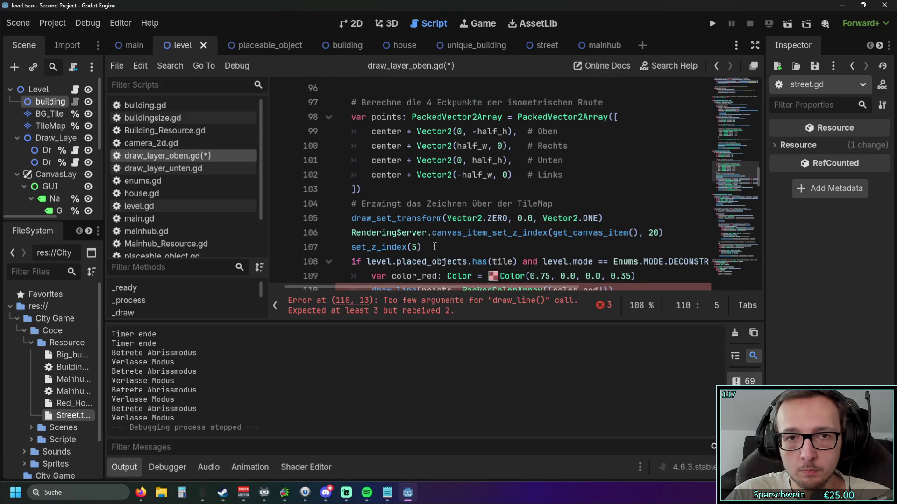
left_click_drag(422, 285, 383, 285)
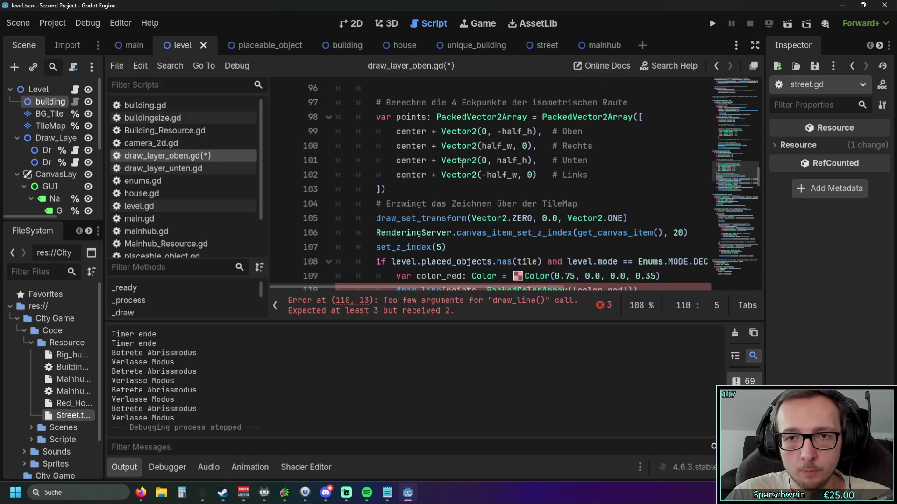
scroll(497, 174, "down", 2)
scroll(497, 174, "up", 2)
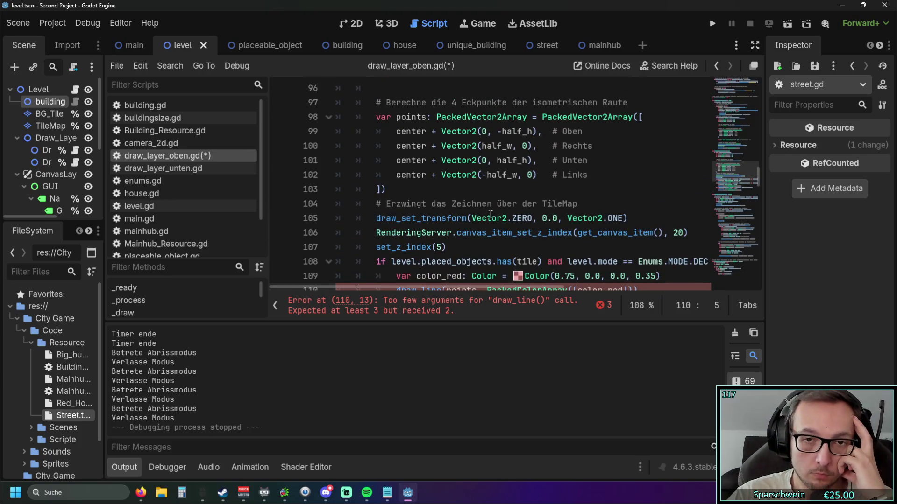
scroll(475, 199, "up", 3)
scroll(475, 200, "down", 2)
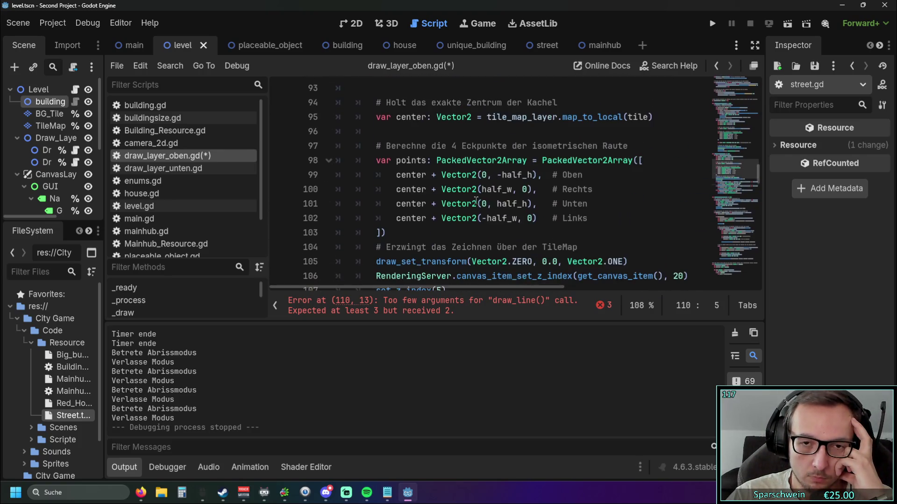
scroll(475, 200, "down", 2)
scroll(476, 200, "up", 2)
mouse_move(423, 176)
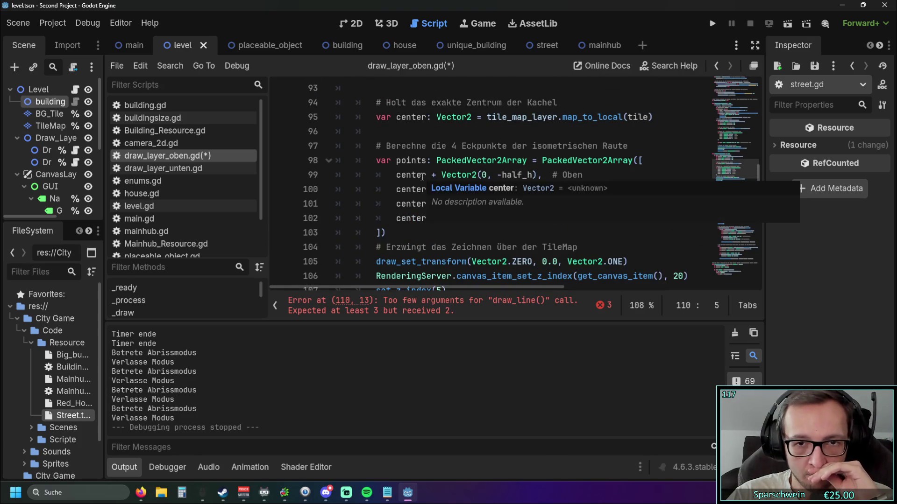
scroll(376, 215, "up", 2)
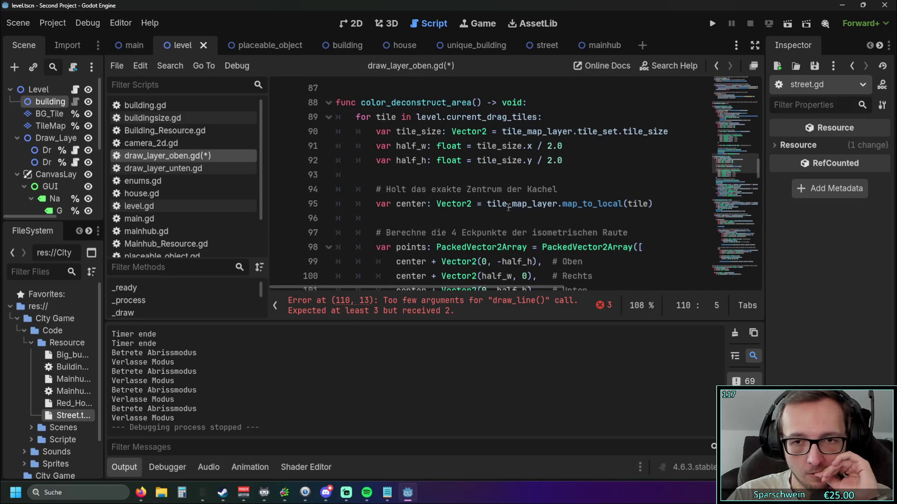
mouse_move(509, 207)
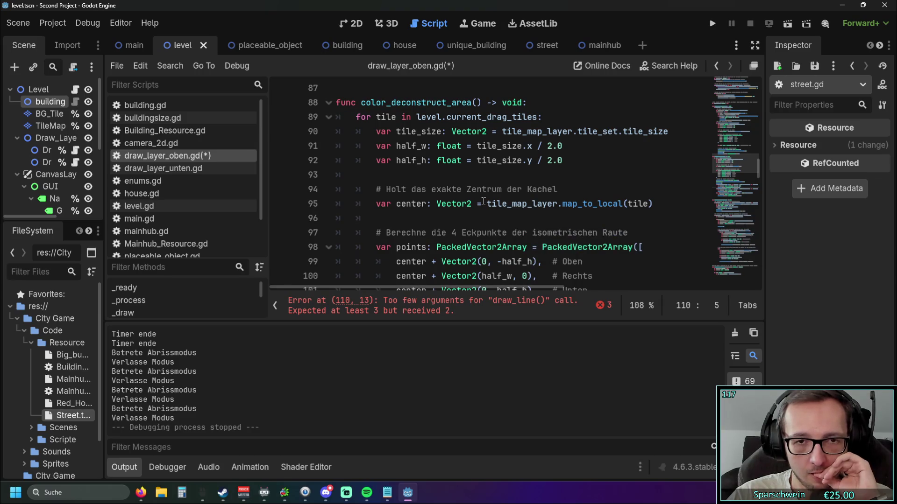
scroll(486, 201, "down", 5)
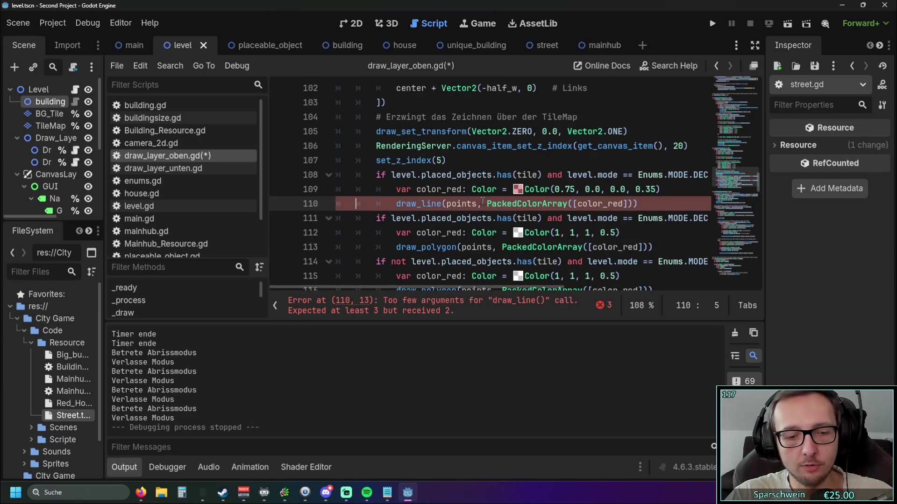
key("ctrl+z")
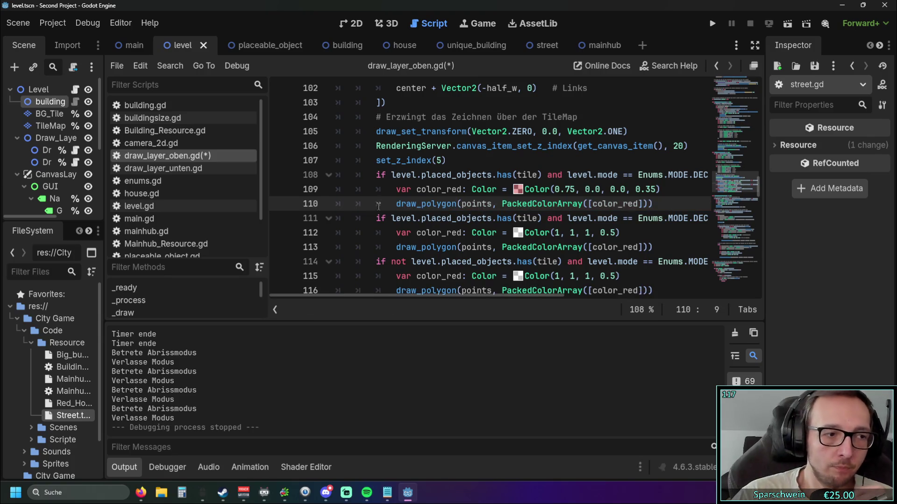
scroll(379, 206, "up", 1)
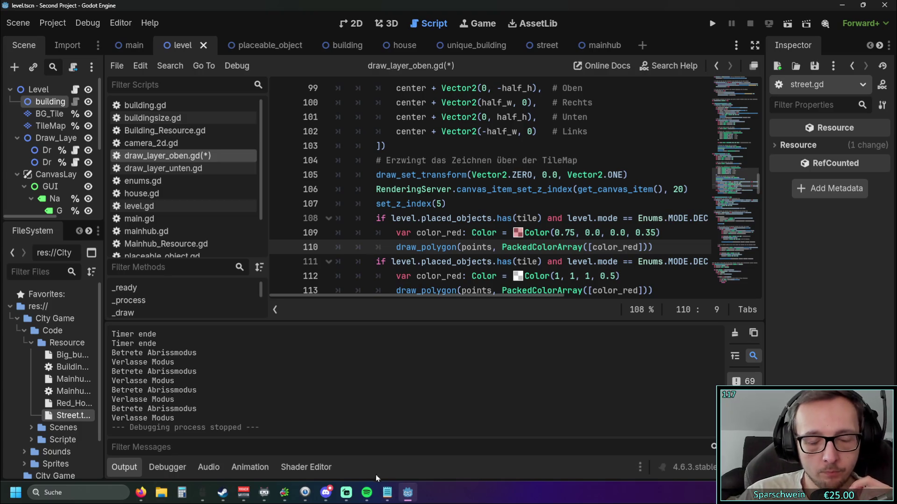
key("F1")
type("draw")
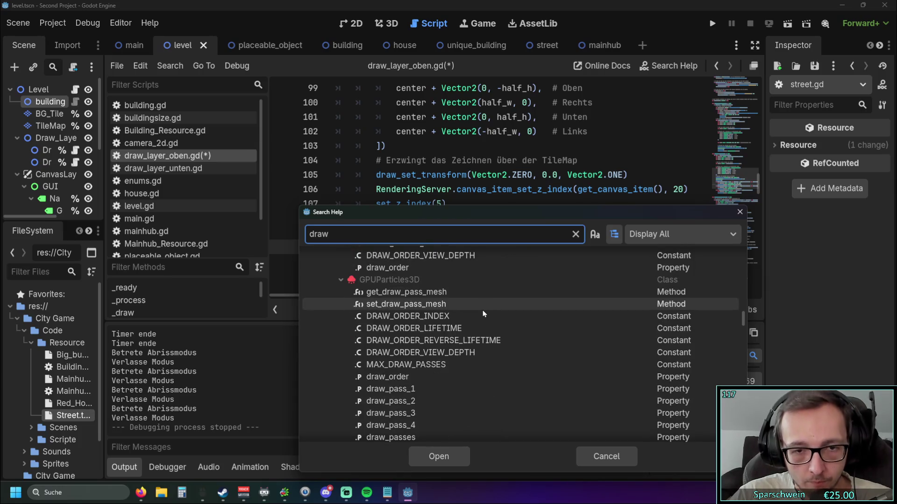
scroll(483, 310, "down", 15)
scroll(484, 312, "down", 15)
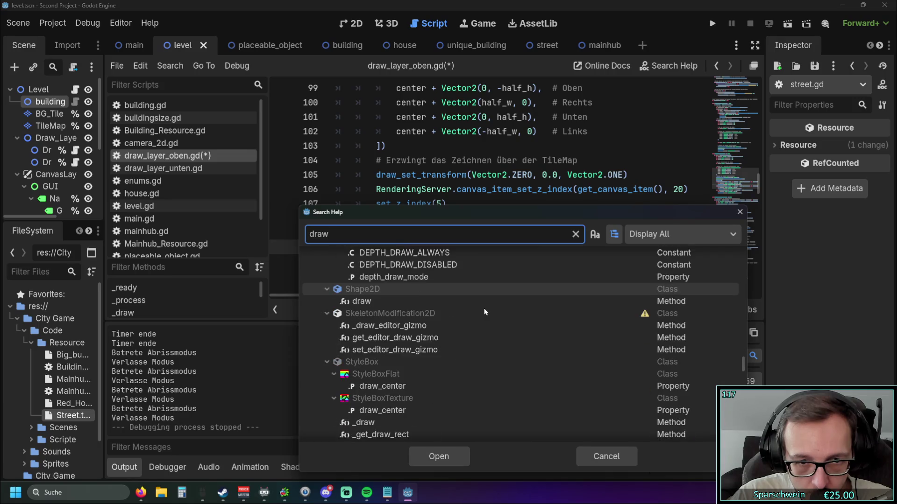
scroll(484, 308, "up", 15)
scroll(477, 299, "up", 10)
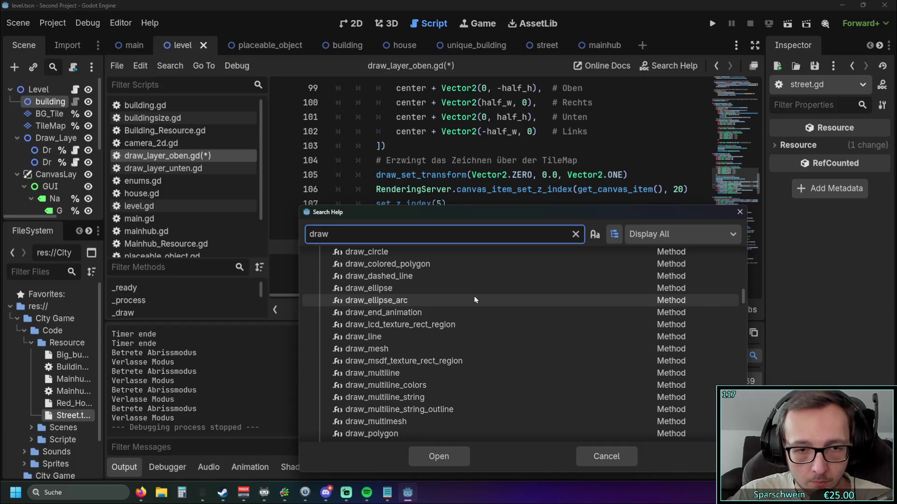
scroll(456, 299, "up", 2)
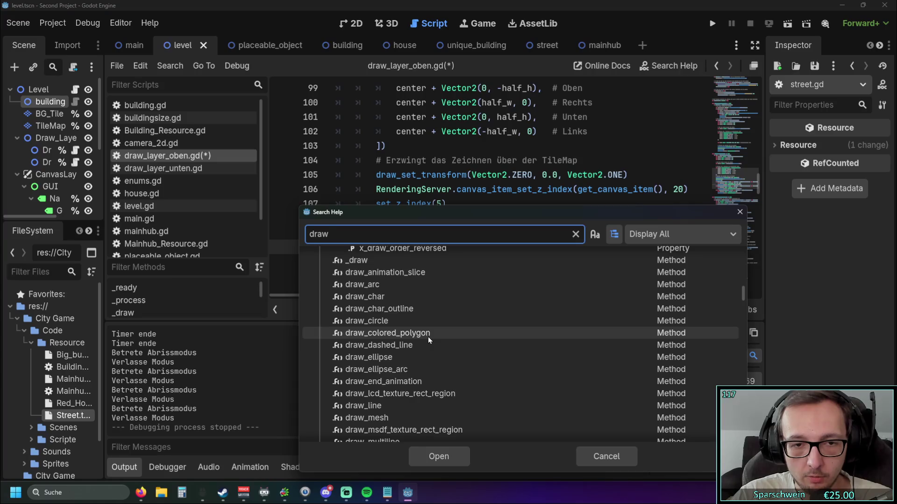
scroll(428, 338, "up", 1)
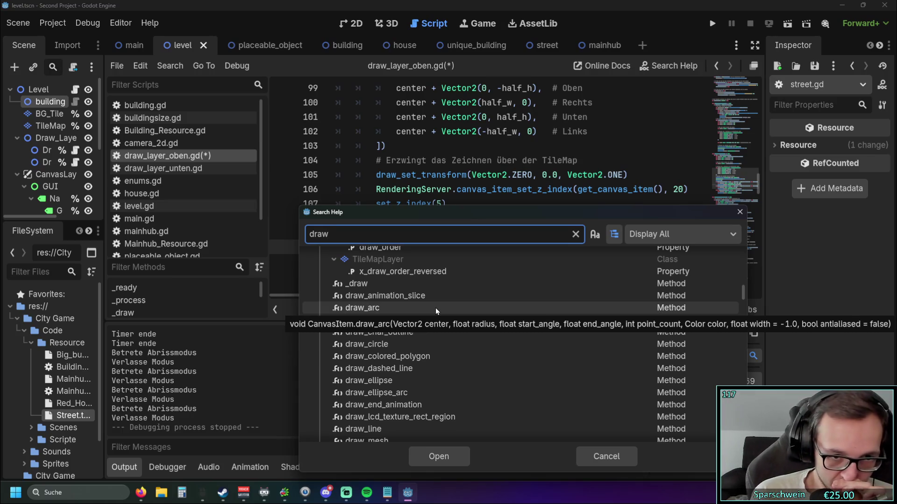
scroll(436, 307, "up", 1)
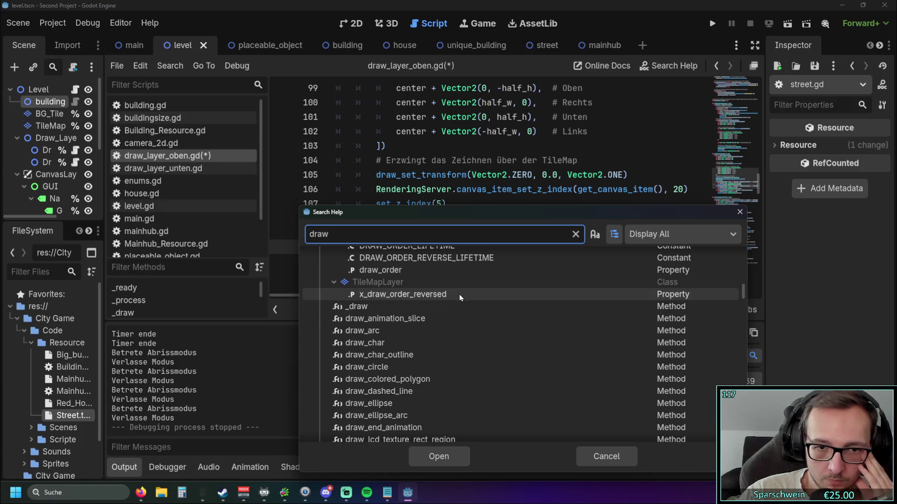
scroll(461, 294, "up", 2)
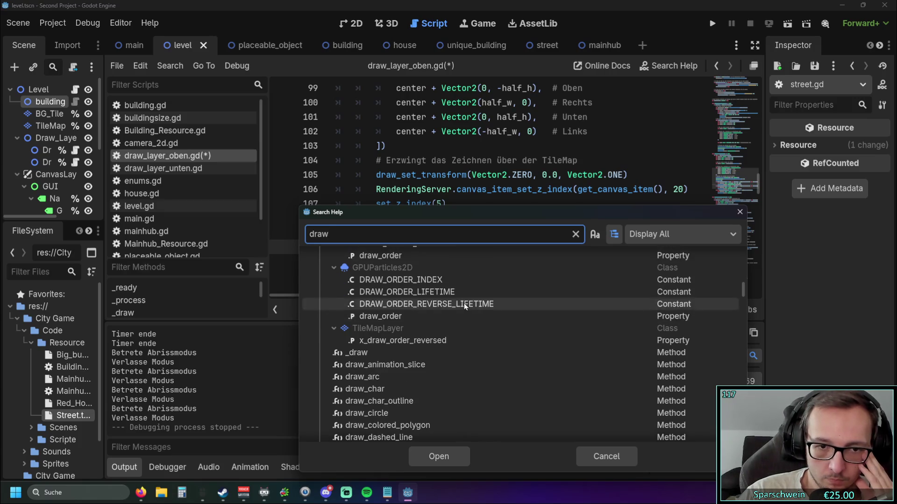
scroll(467, 308, "down", 6)
scroll(469, 311, "down", 4)
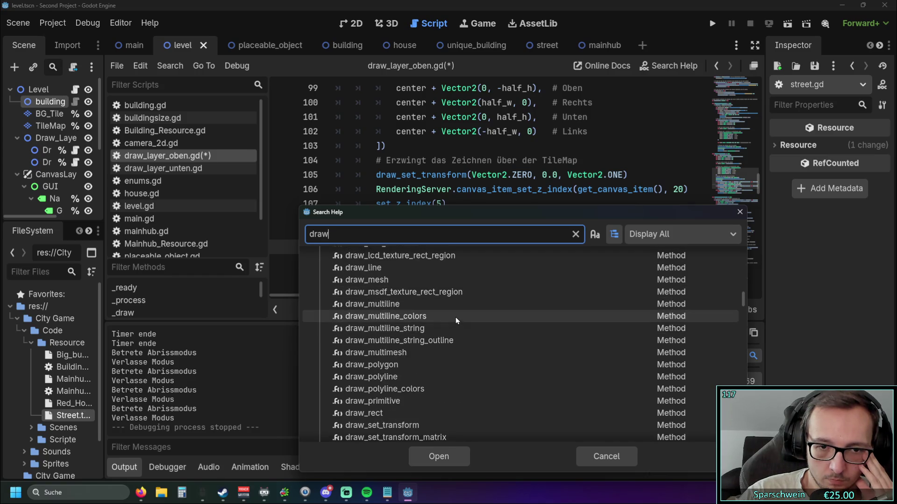
scroll(467, 351, "down", 3)
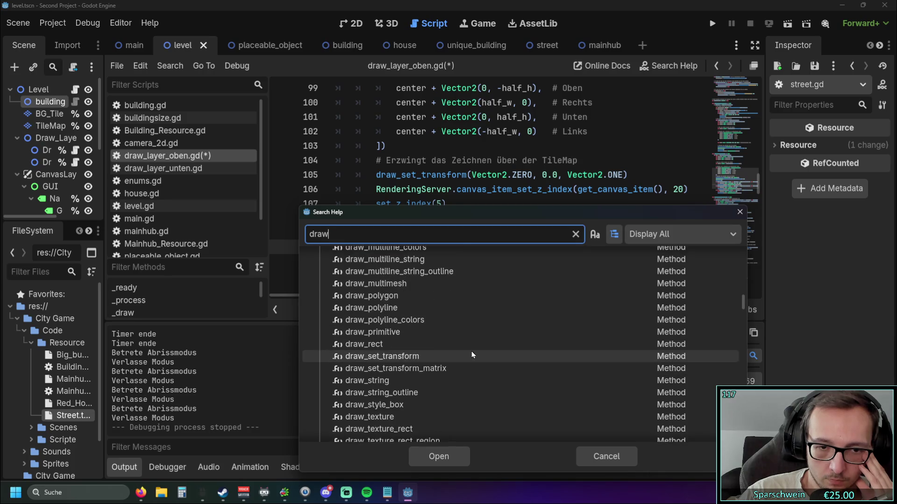
scroll(477, 346, "down", 2)
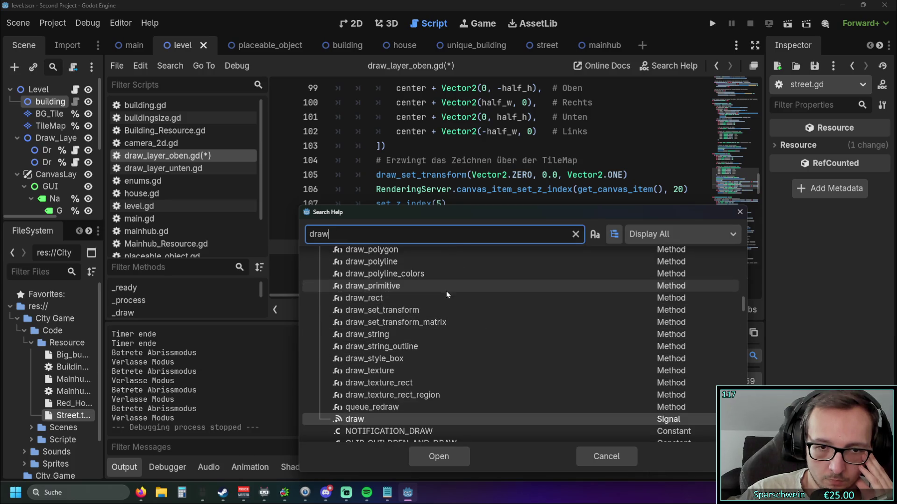
mouse_move(445, 291)
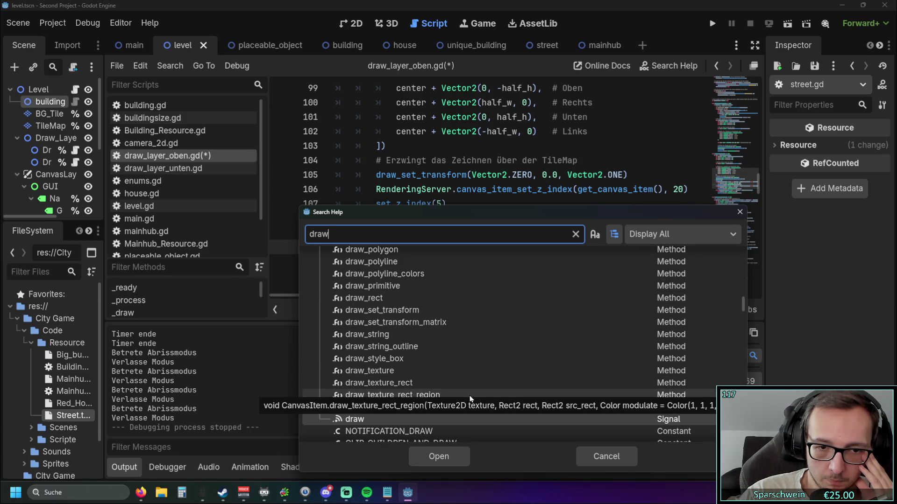
mouse_move(459, 388)
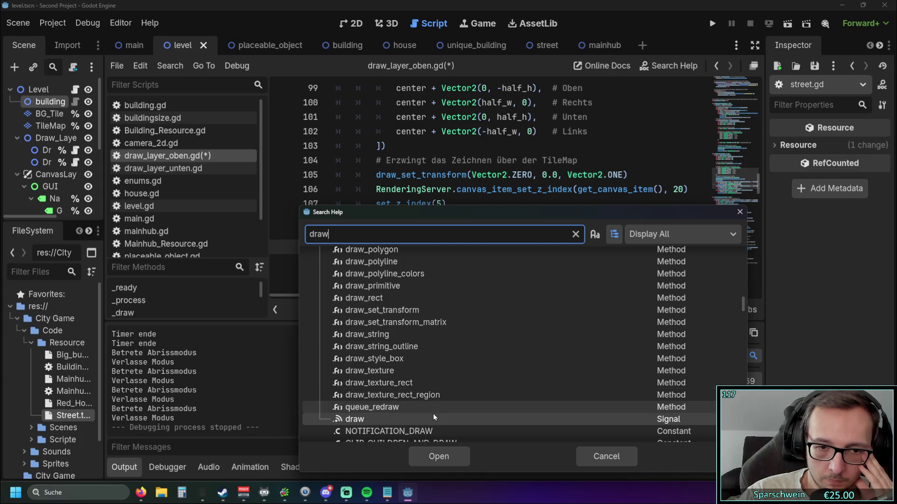
scroll(513, 366, "up", 1)
mouse_move(421, 323)
scroll(421, 323, "up", 2)
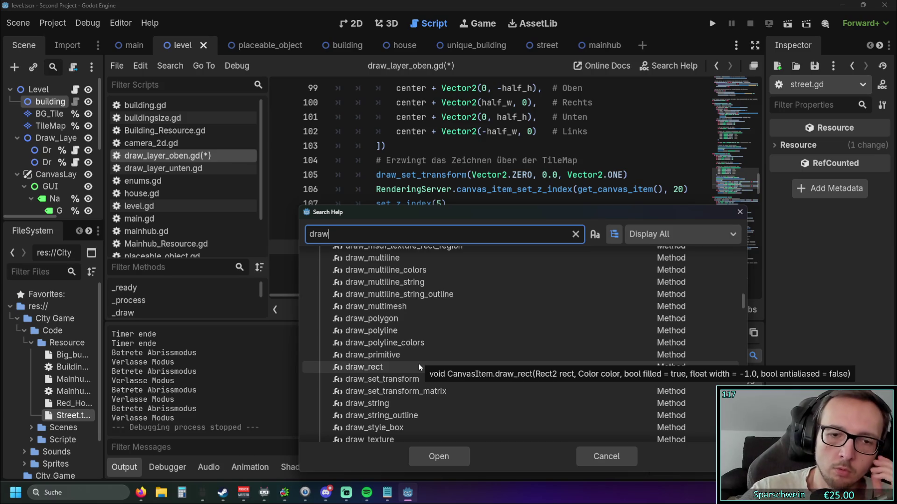
left_click(740, 212)
Try draw_rect in place of draw_polygon on line 113, then undo that change
scroll(475, 195, "down", 1)
scroll(475, 195, "up", 1)
scroll(475, 196, "down", 1)
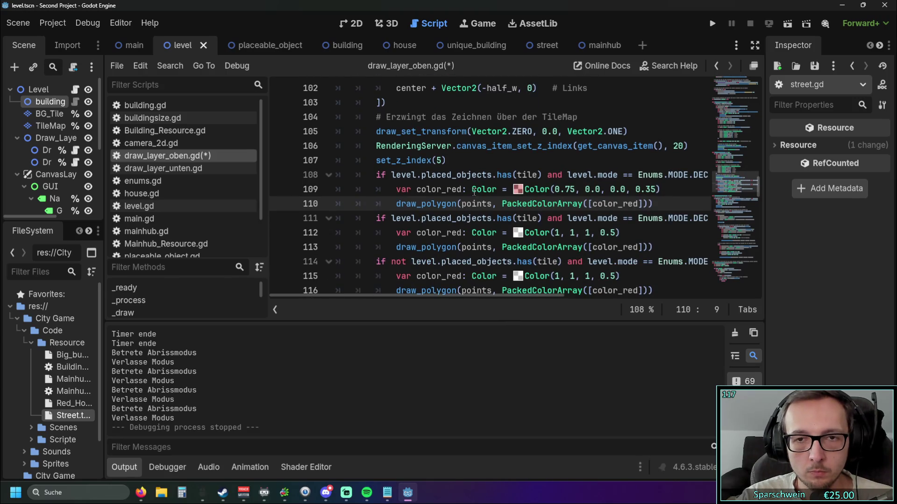
mouse_move(436, 294)
left_mouse_down()
mouse_move(452, 294)
mouse_move(408, 296)
left_mouse_up()
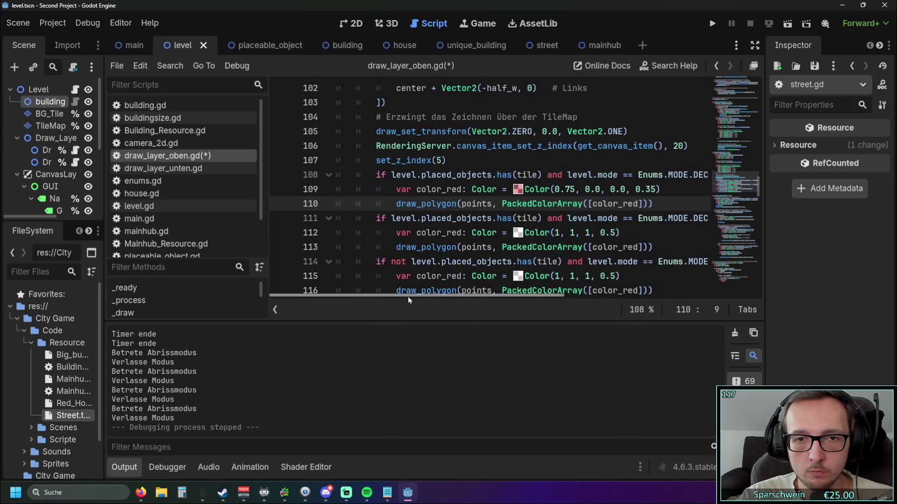
scroll(420, 211, "down", 1)
left_click_drag(421, 204, 457, 205)
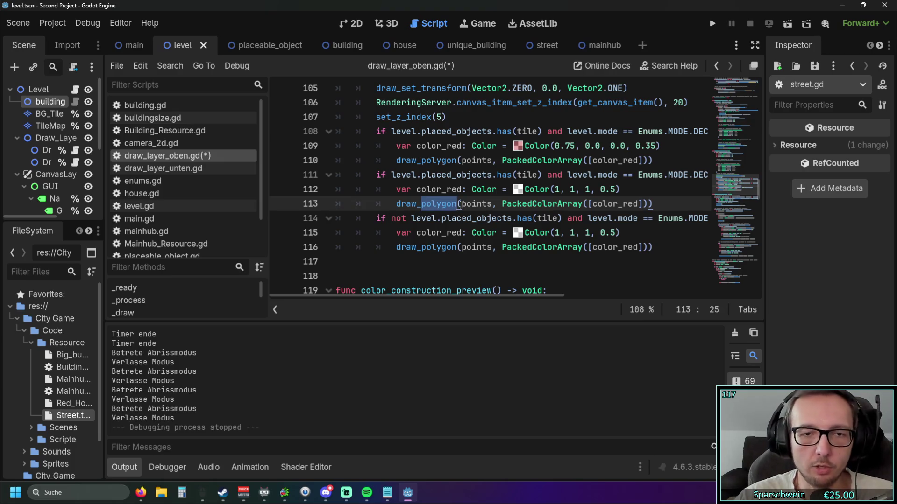
type("rect")
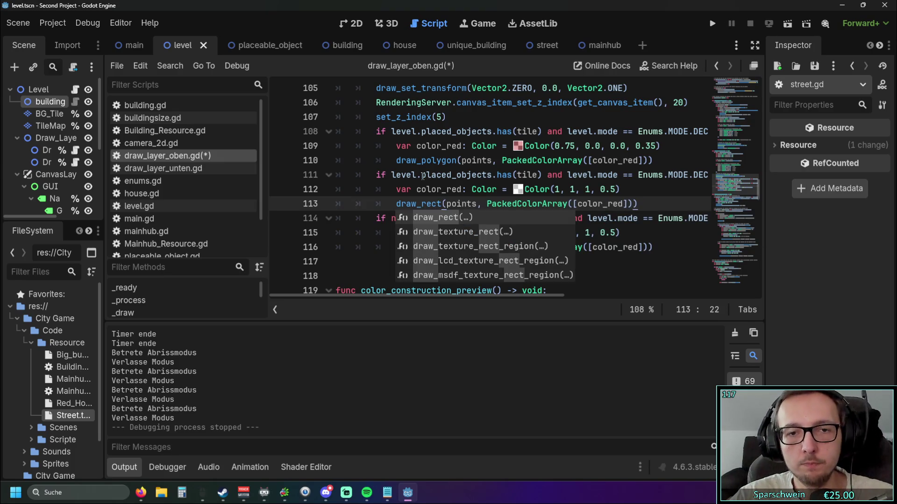
left_click(422, 176)
key("ctrl+z")
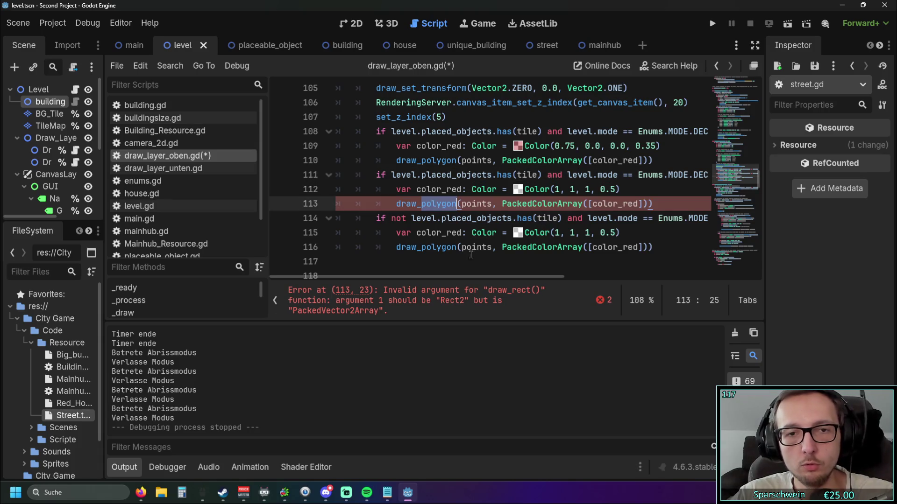
left_click(471, 254)
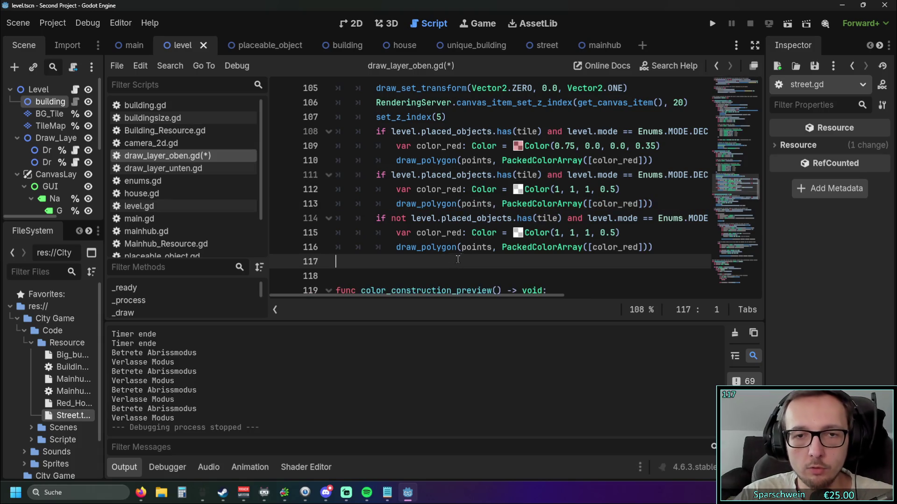
Change line 116's draw_polygon to draw_rect and remove the stray closing bracket
double_click(424, 246)
type("rect")
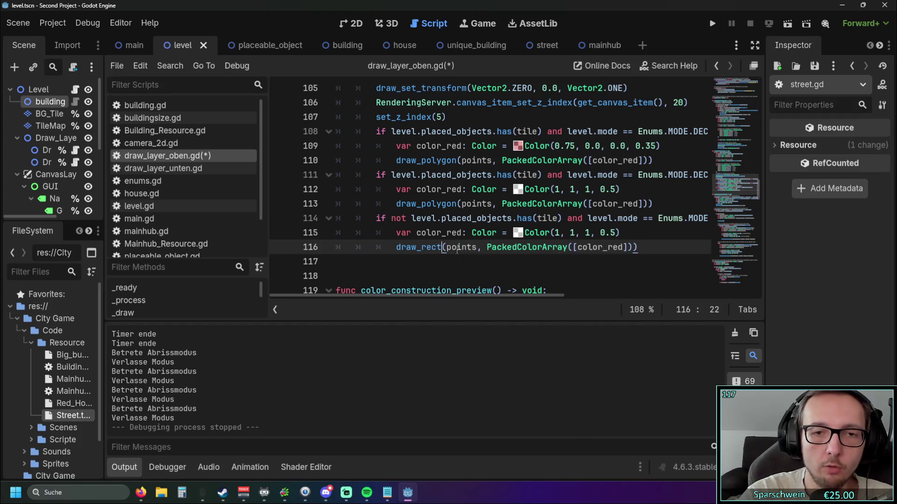
key("Return")
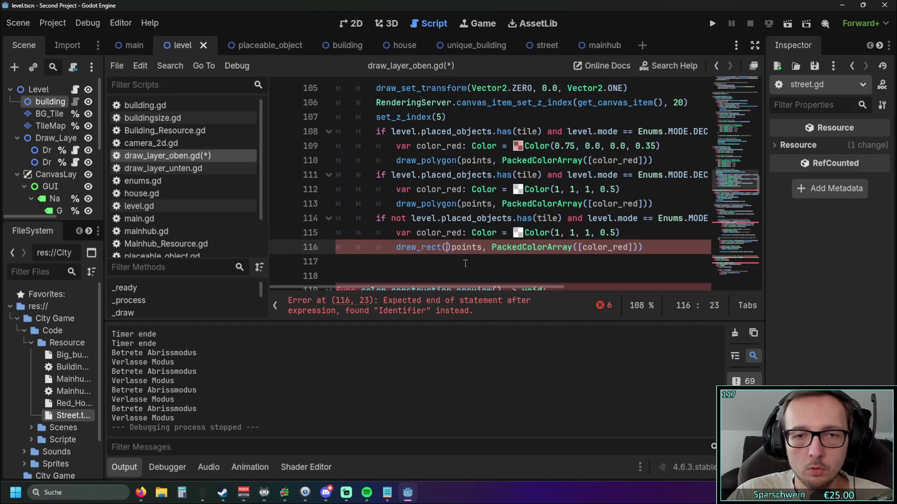
left_click(468, 267)
key("ctrl+z")
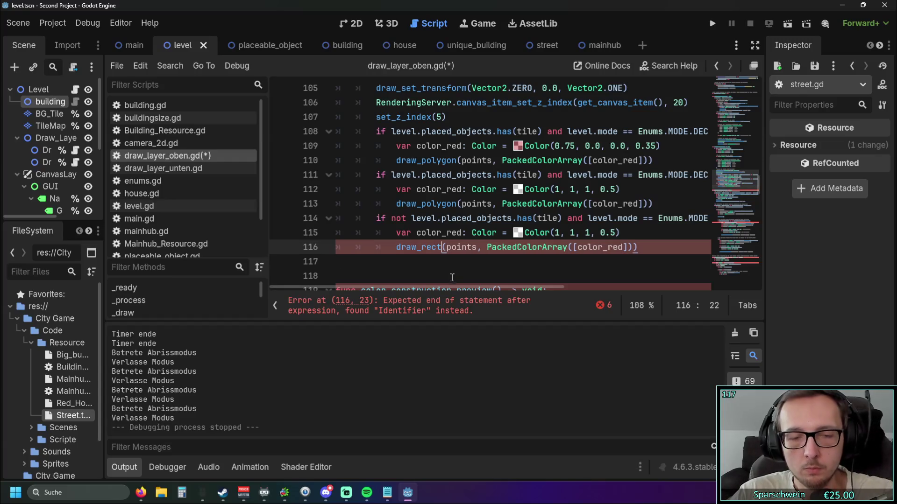
left_click(443, 264)
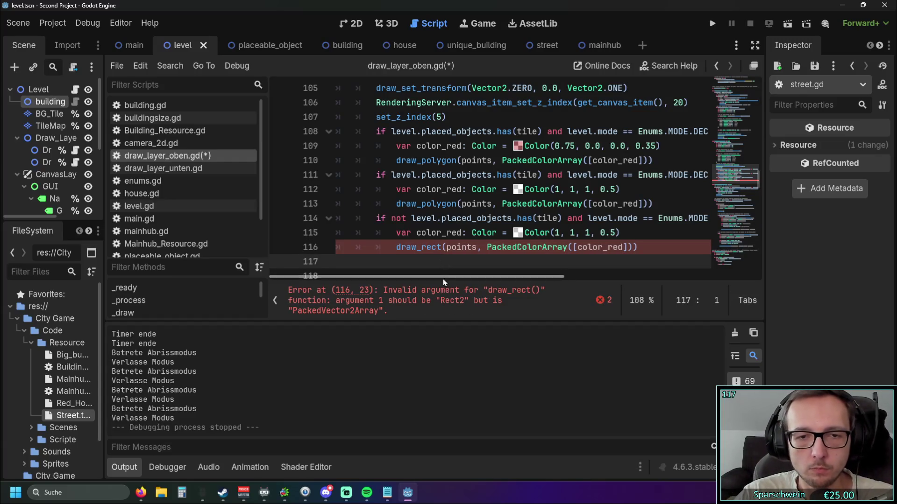
mouse_move(431, 249)
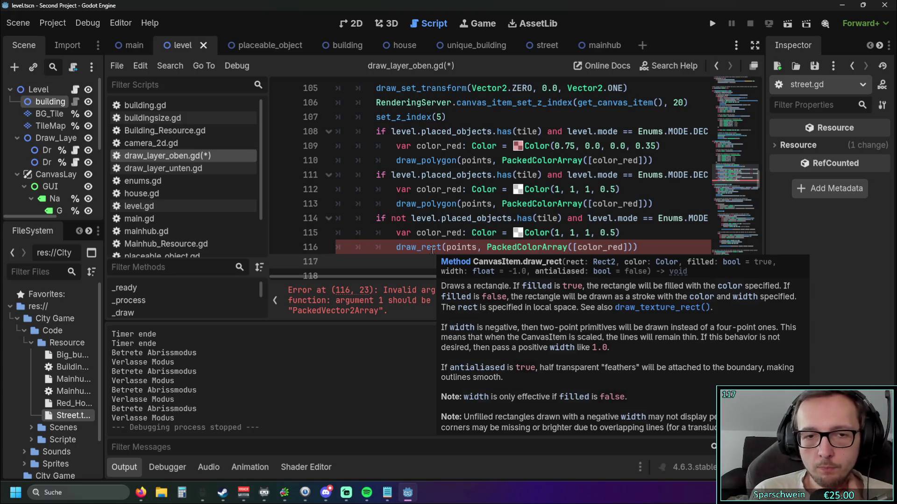
left_click(428, 206)
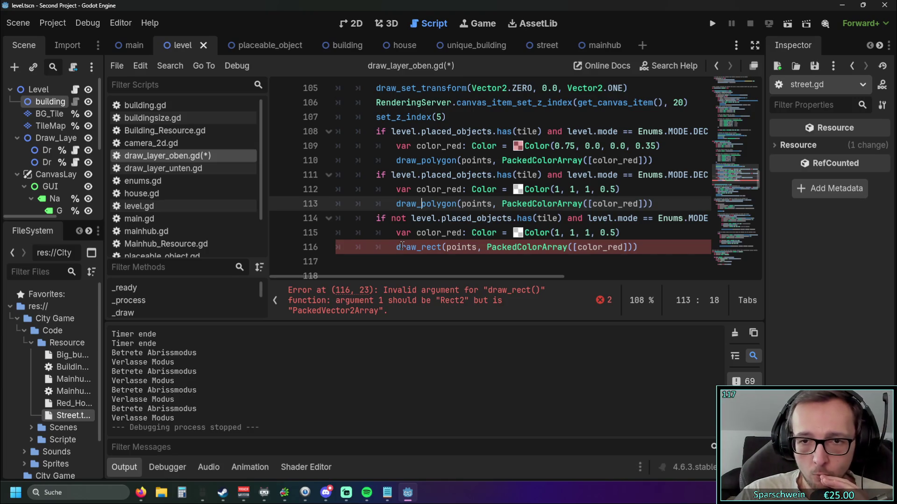
Read the draw_rect documentation popup, then select the PackedColorArray wrapper on line 116
mouse_move(402, 246)
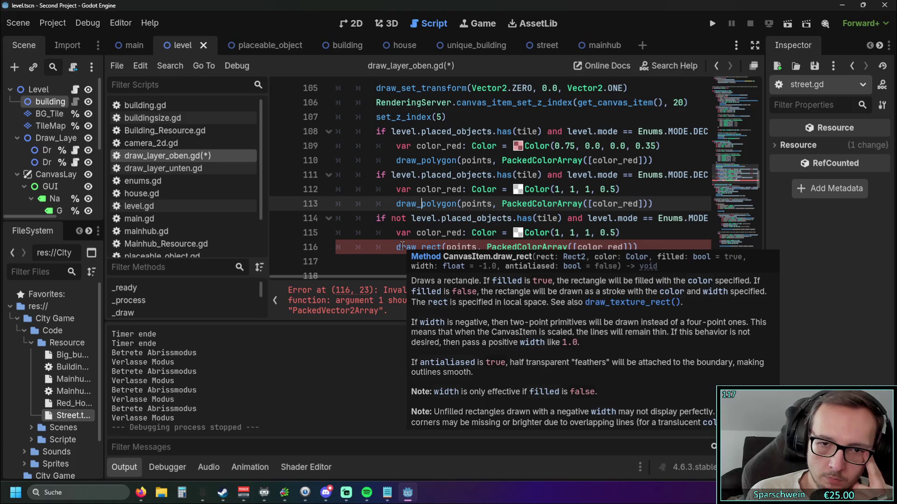
left_click_drag(578, 246, 490, 247)
Strip the PackedColorArray wrapper and stray brackets so draw_rect receives color_red directly
key("shift+Left")
key("BackSpace")
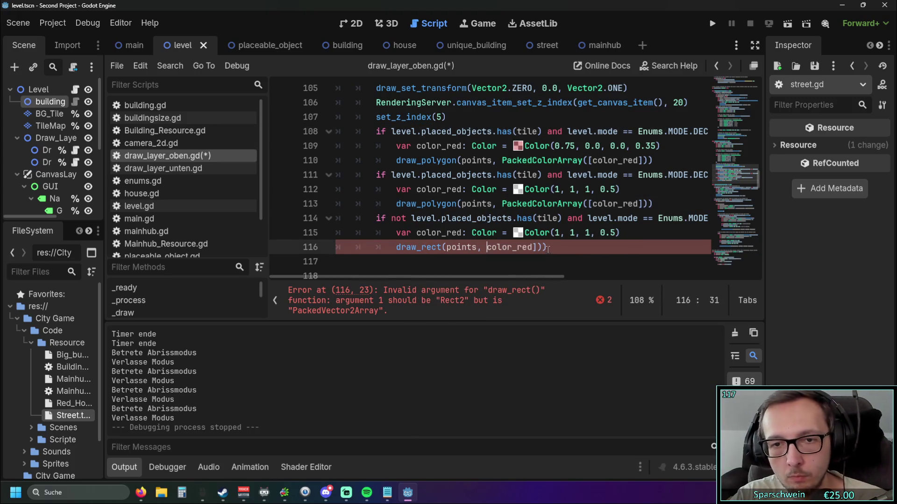
key("End")
key("BackSpace")
key("Left")
key("BackSpace")
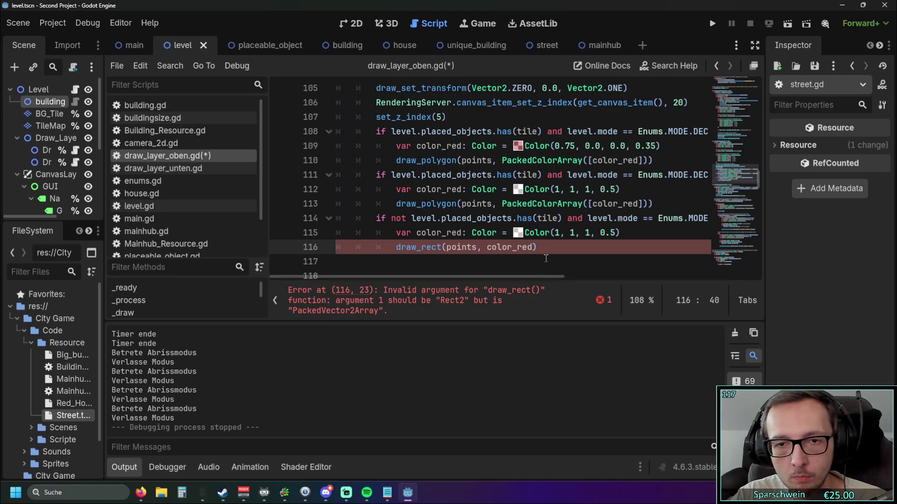
Try 'center' as the draw_rect argument, undo it back to points, then open Search Help
scroll(534, 257, "up", 1)
scroll(534, 256, "down", 1)
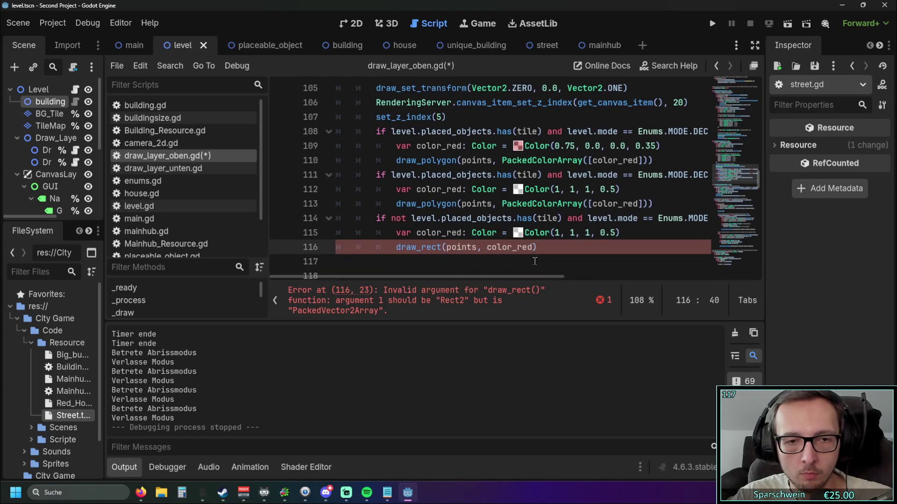
scroll(488, 248, "up", 2)
scroll(488, 248, "down", 2)
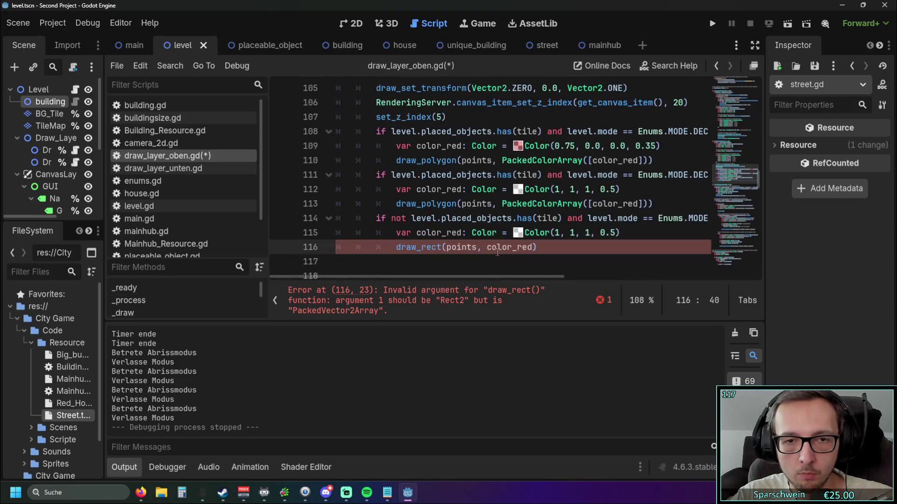
scroll(488, 248, "up", 5)
scroll(472, 245, "down", 1)
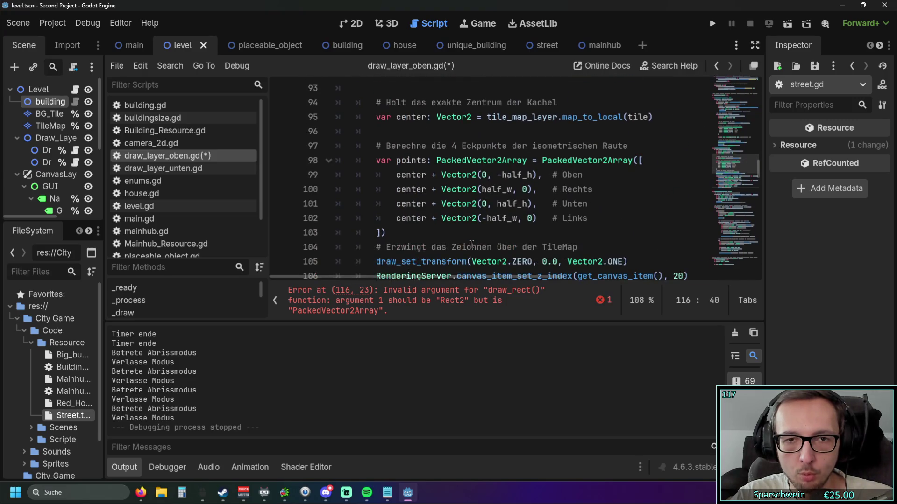
scroll(470, 242, "down", 4)
scroll(470, 242, "up", 6)
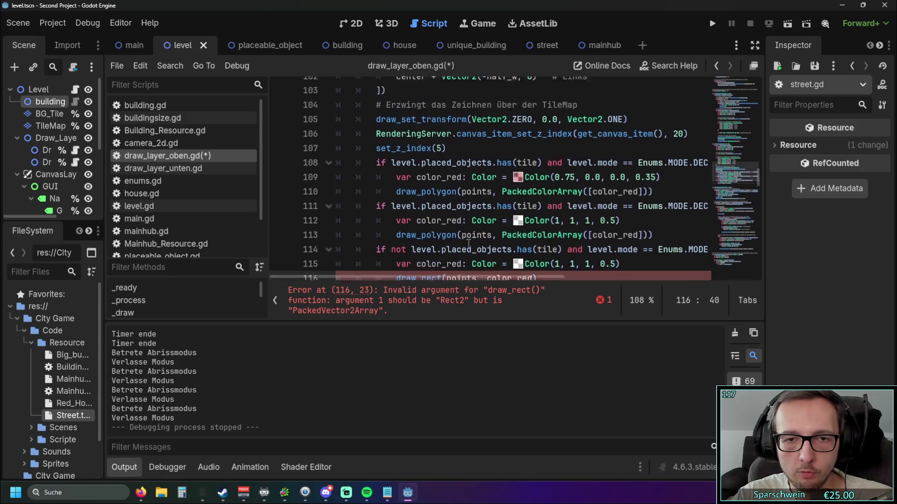
scroll(468, 242, "down", 2)
scroll(468, 242, "down", 5)
left_click_drag(447, 203, 476, 206)
type("center")
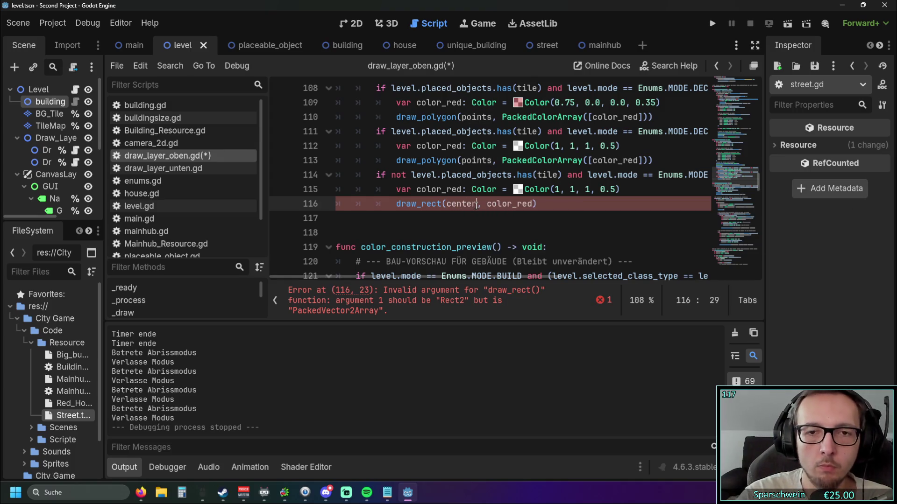
left_click(436, 223)
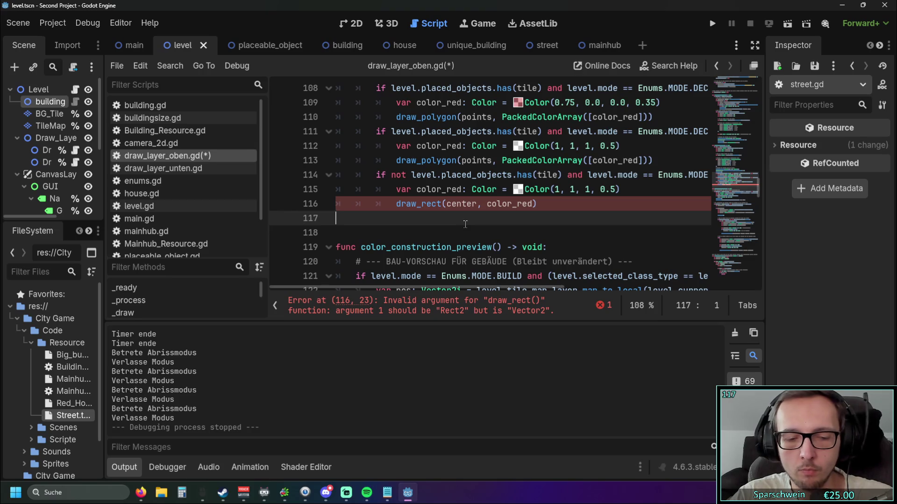
key("ctrl+z")
key("F1")
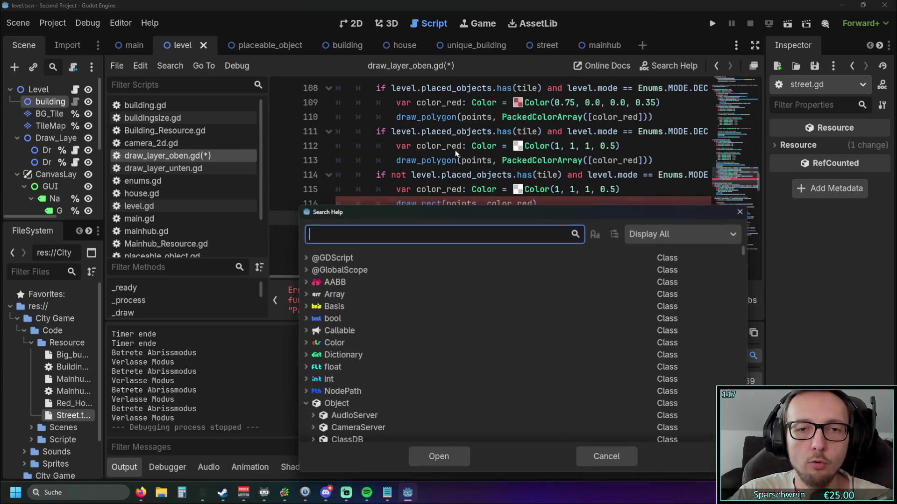
Search help for 'rect2', read the Rect2 constructors like Rect2(Vector2, Vector2), then close it
type("rect2")
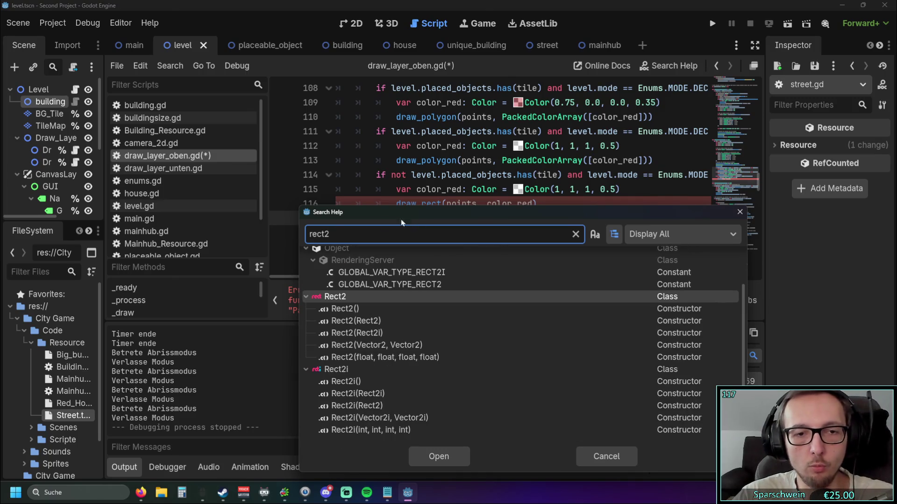
mouse_move(357, 297)
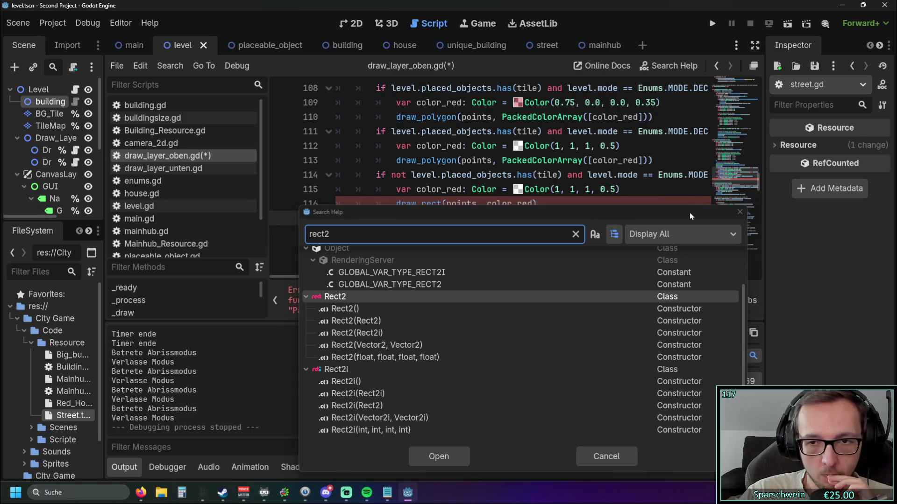
left_click(740, 212)
Add a new line 96 below the center variable reading 'var rect2: Rect2 ='
scroll(527, 209, "up", 5)
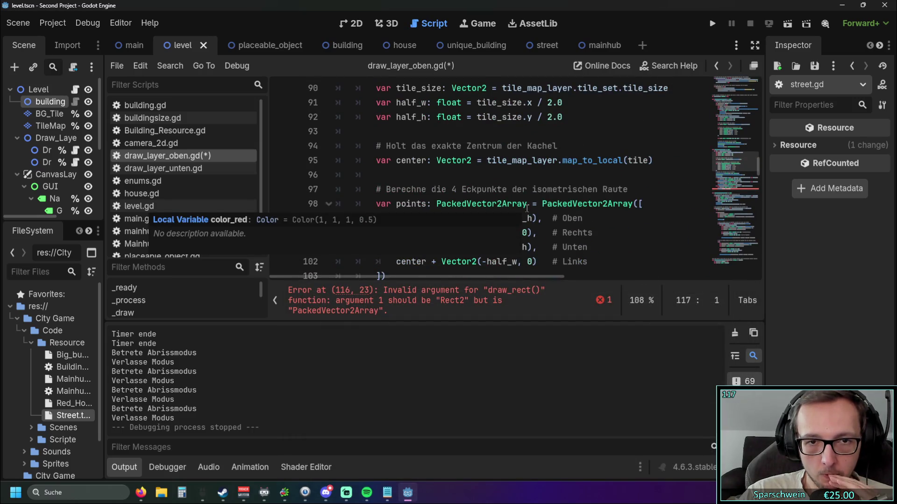
scroll(623, 169, "up", 1)
scroll(623, 168, "down", 1)
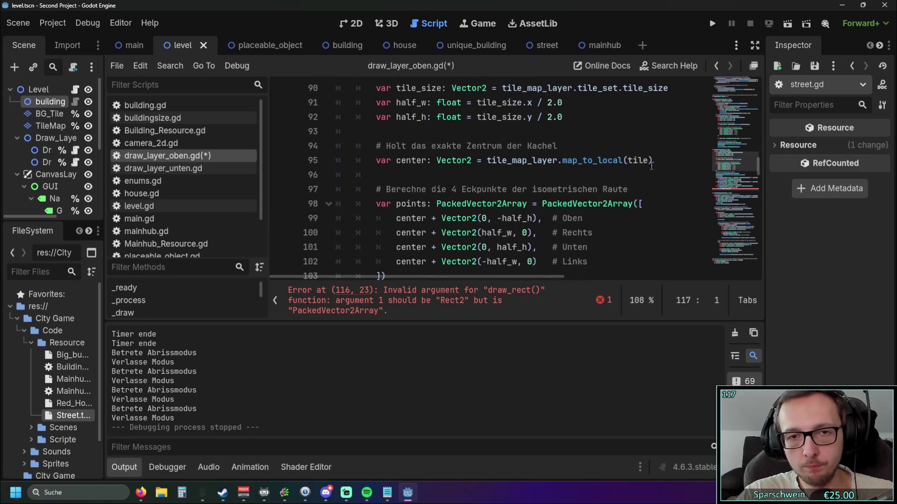
left_click(659, 162)
key("Return")
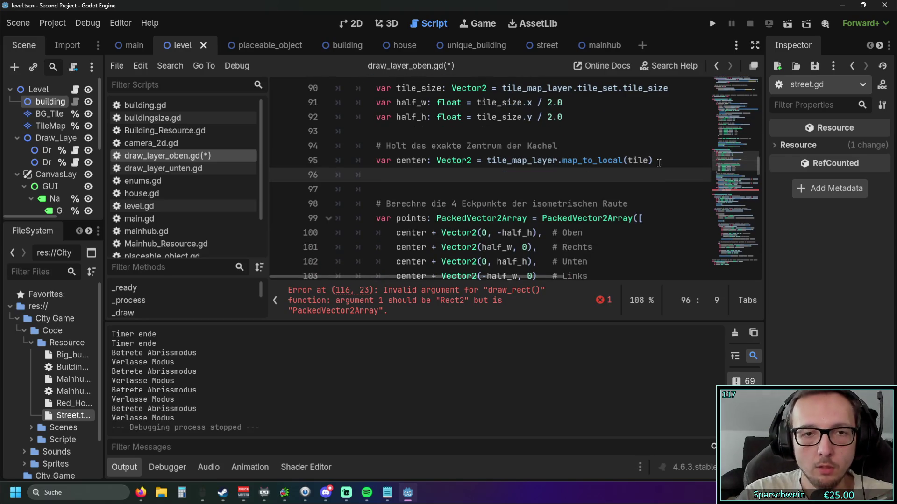
type("var rect2:")
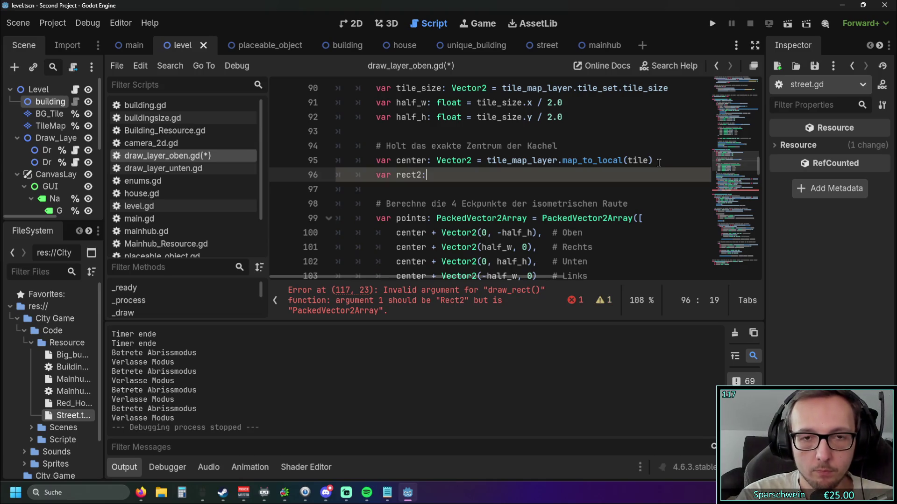
type(" Rect2")
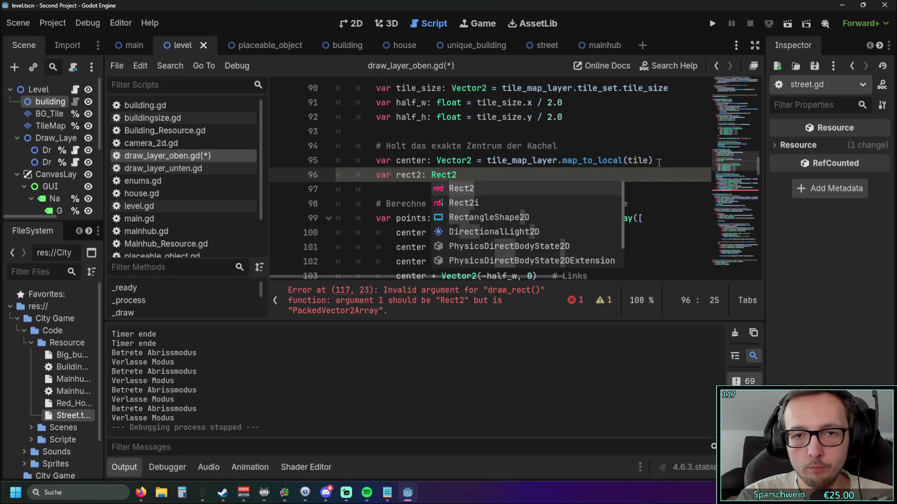
key("Escape")
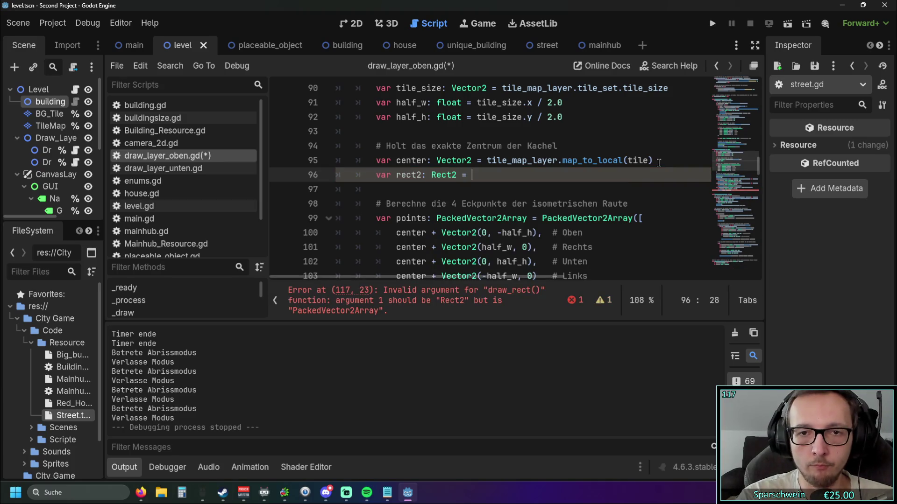
type("=")
key("Escape")
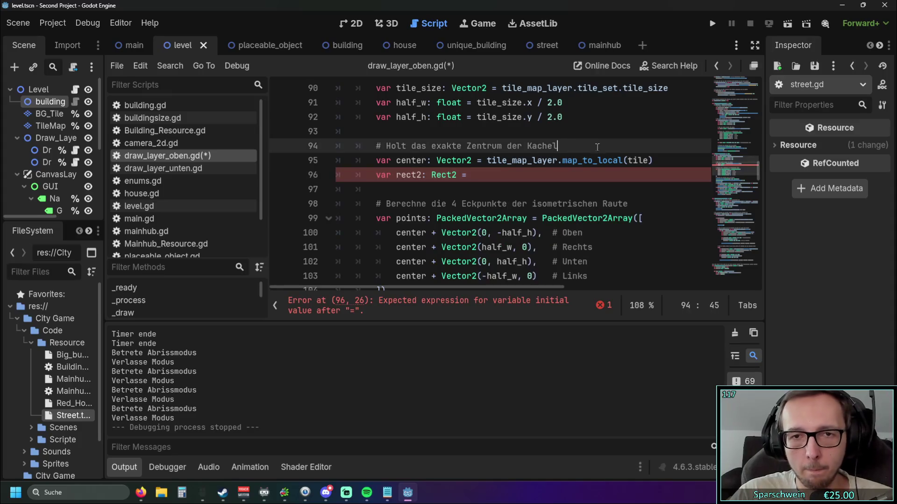
Complete line 96 with tile_map_layer.map_to_local(tile) copied from line 95
scroll(659, 162, "up", 1)
left_click_drag(654, 204, 488, 206)
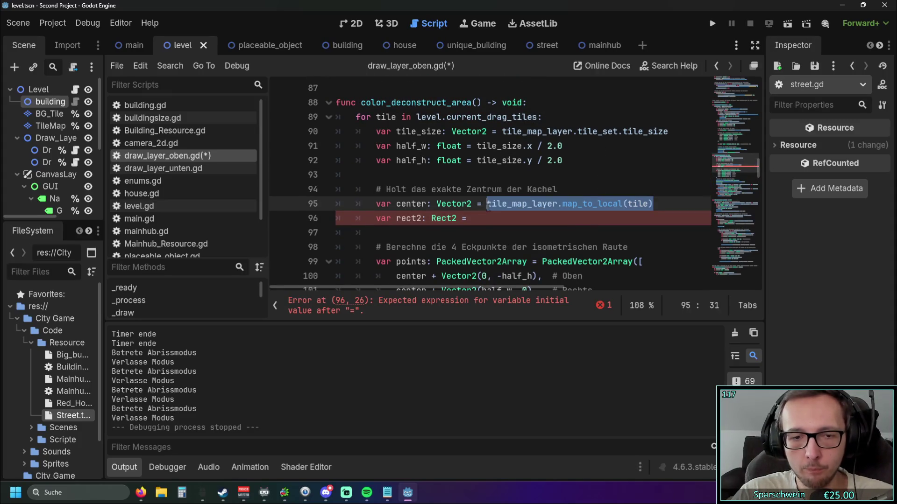
key("ctrl+c")
left_click(474, 223)
key("ctrl+v")
left_click(477, 233)
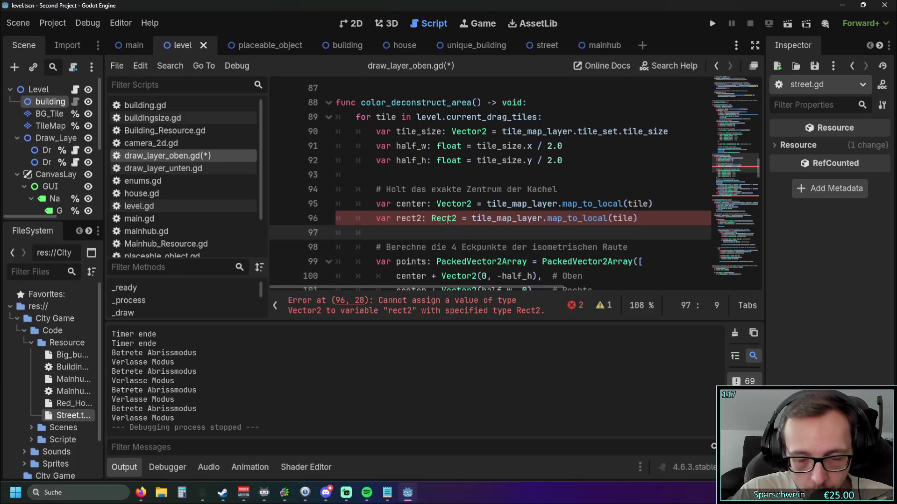
mouse_move(447, 219)
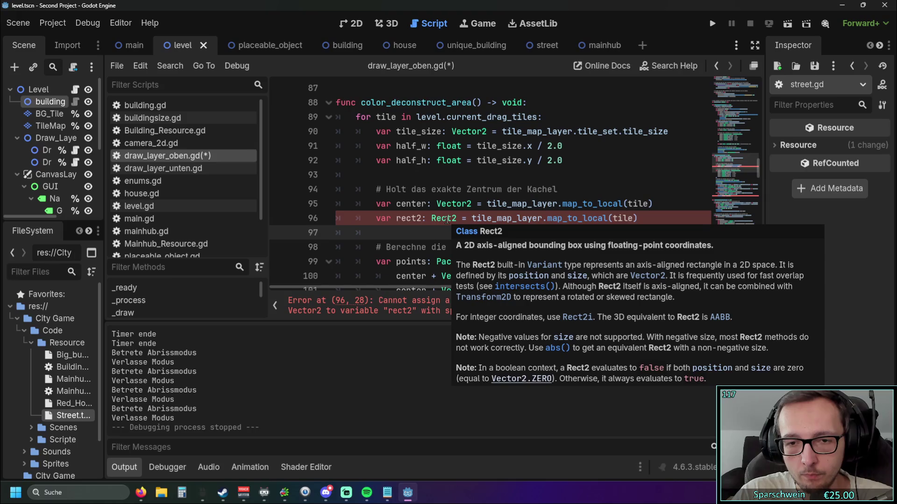
mouse_move(405, 287)
left_mouse_down()
mouse_move(422, 285)
mouse_move(405, 284)
left_mouse_up()
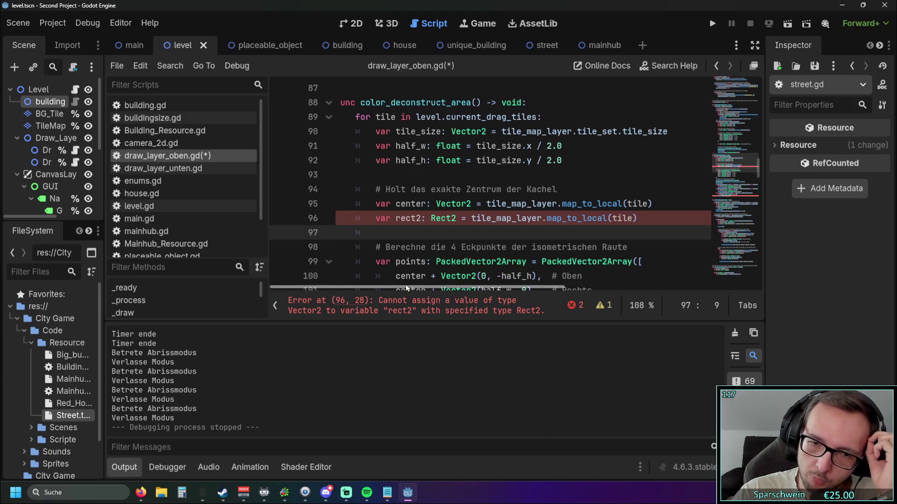
scroll(554, 206, "down", 1)
scroll(554, 206, "down", 1)
scroll(552, 210, "up", 2)
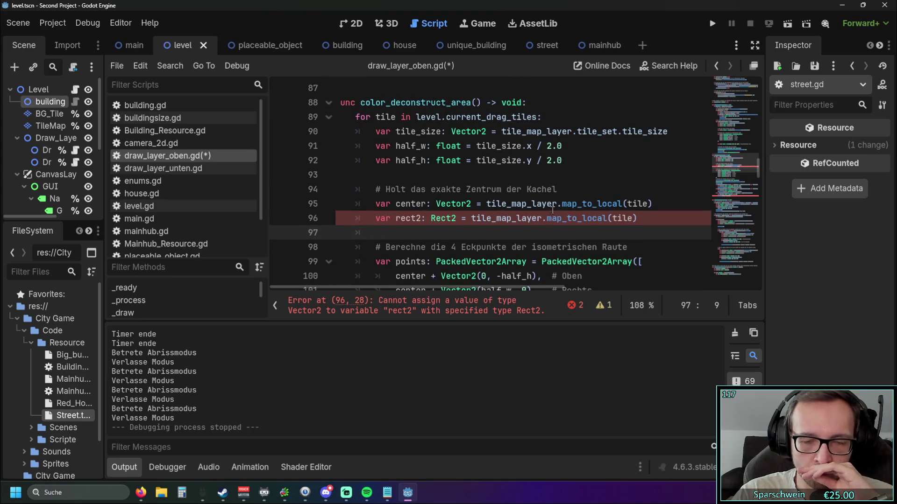
scroll(551, 212, "down", 2)
scroll(551, 213, "down", 5)
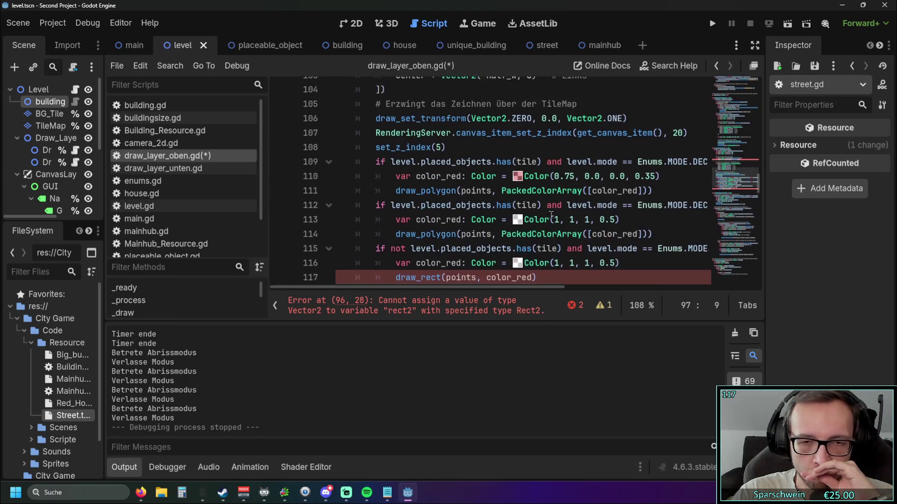
scroll(551, 212, "up", 4)
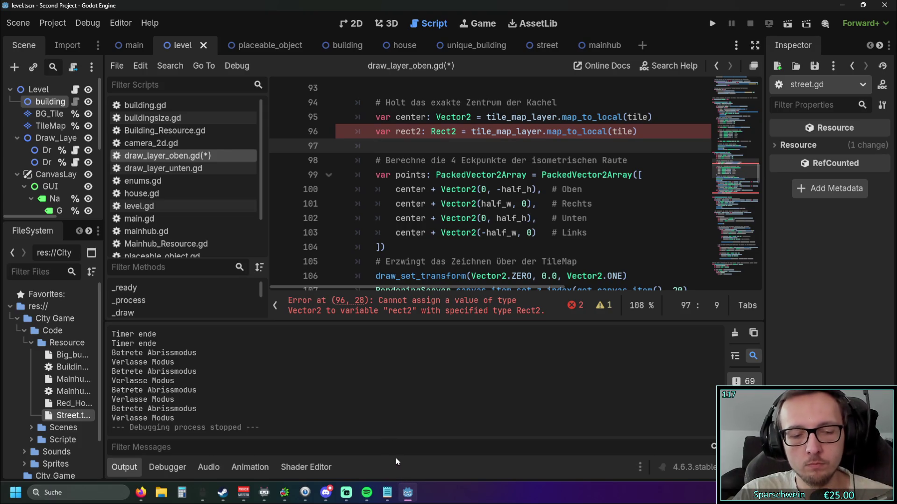
key("F1")
Look up Rect2 in the help, read its properties and constructors, then return to draw_layer_oben.gd
type("rect")
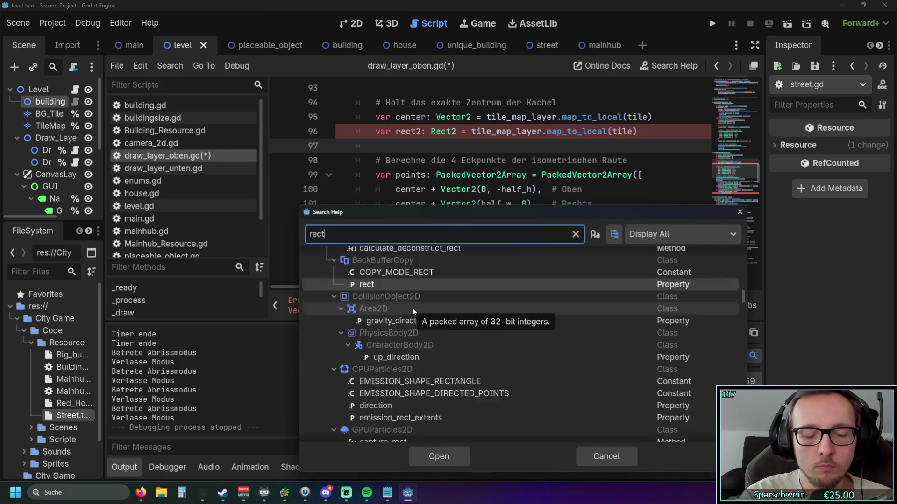
type("2")
double_click(366, 295)
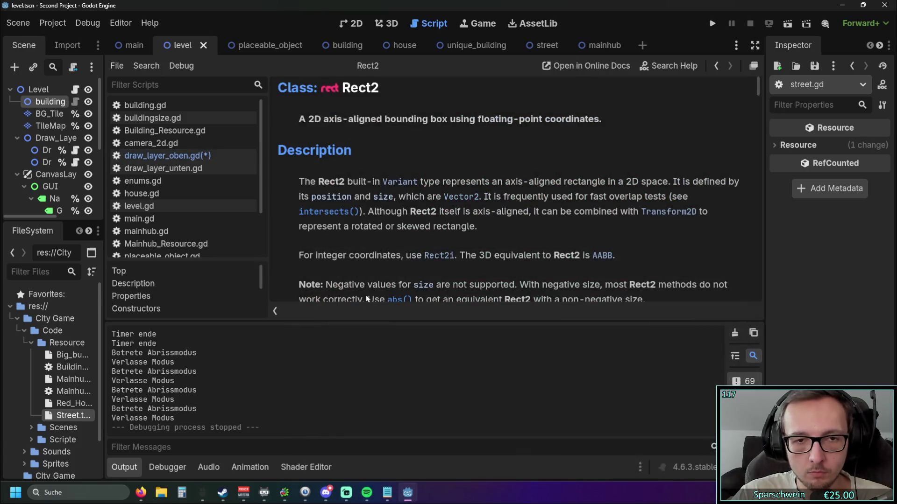
scroll(445, 230, "down", 1)
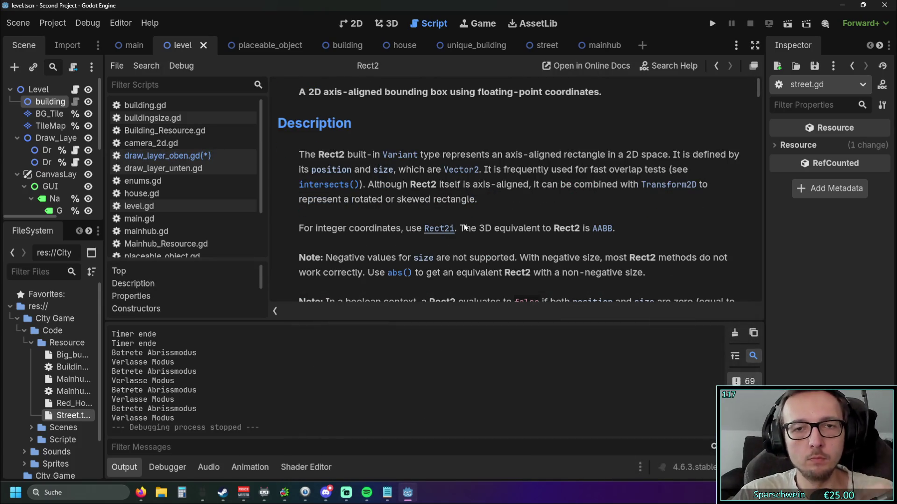
scroll(576, 206, "down", 2)
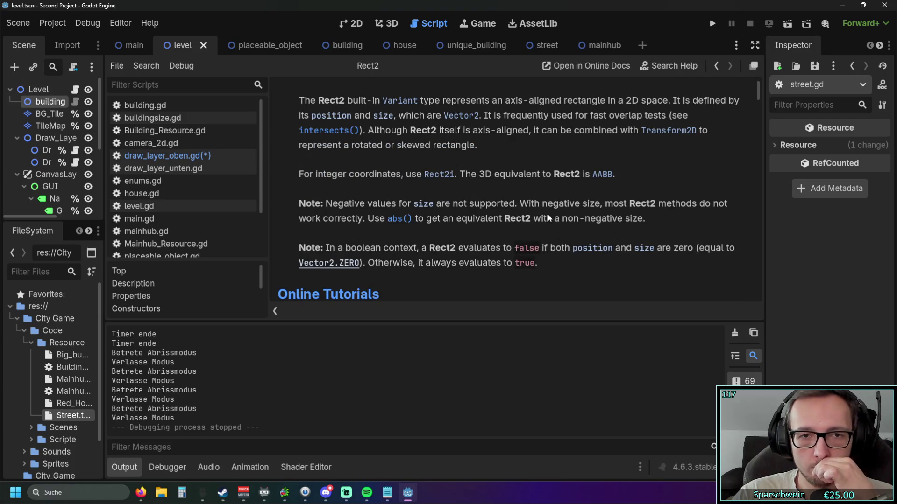
scroll(518, 226, "up", 1)
scroll(515, 226, "up", 1)
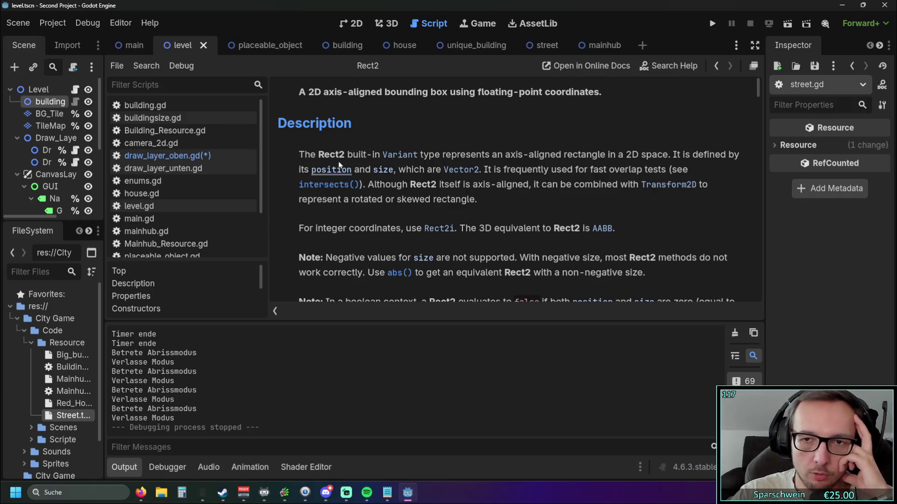
scroll(430, 196, "down", 10)
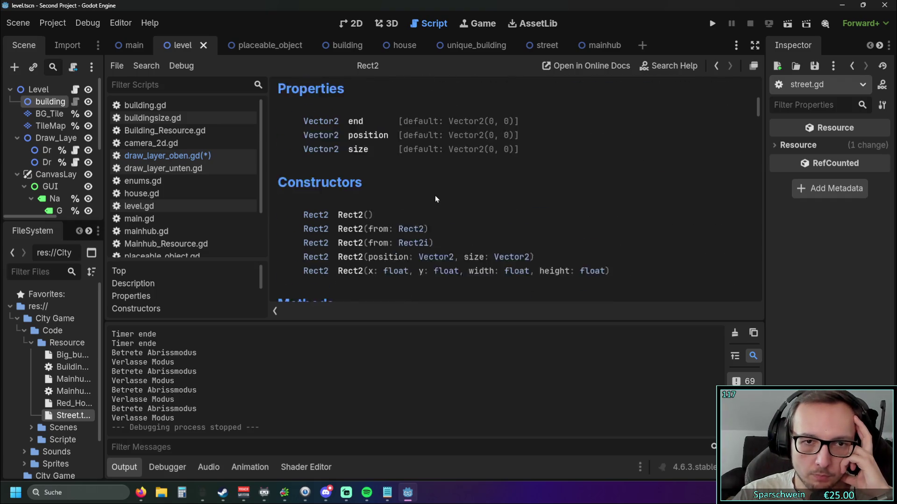
scroll(437, 192, "up", 1)
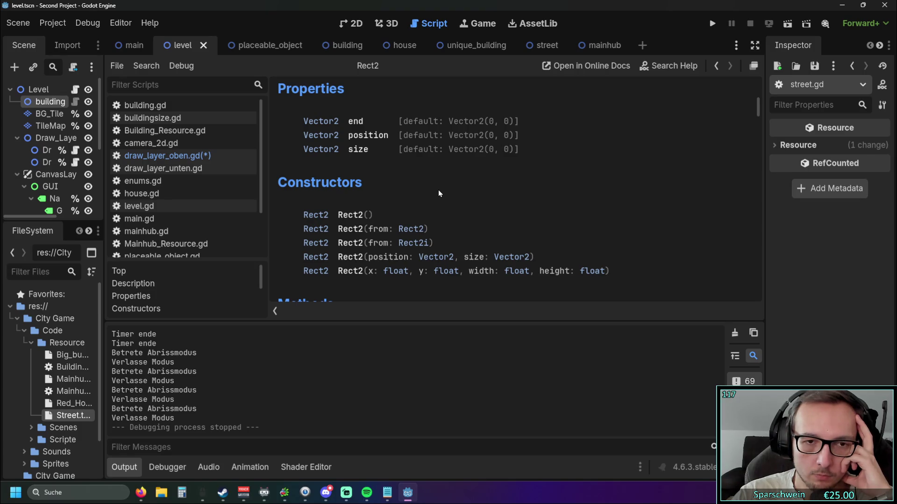
scroll(438, 189, "down", 7)
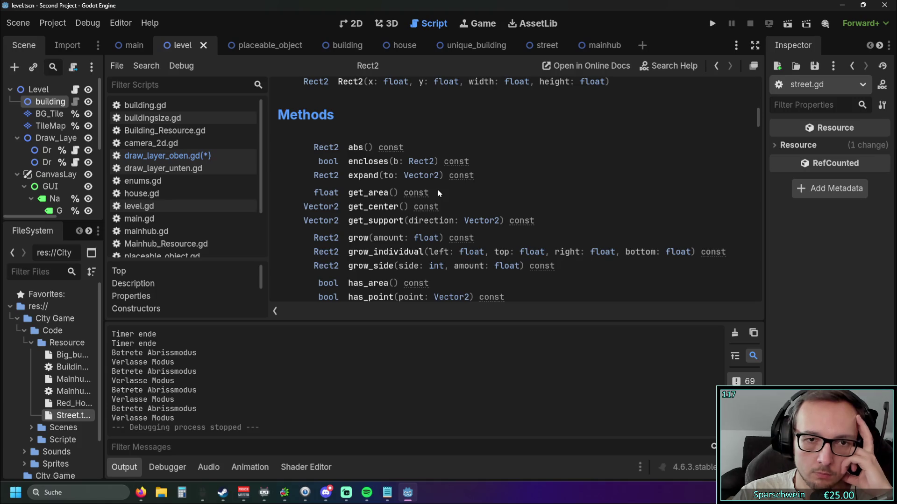
scroll(438, 190, "down", 2)
scroll(463, 188, "down", 3)
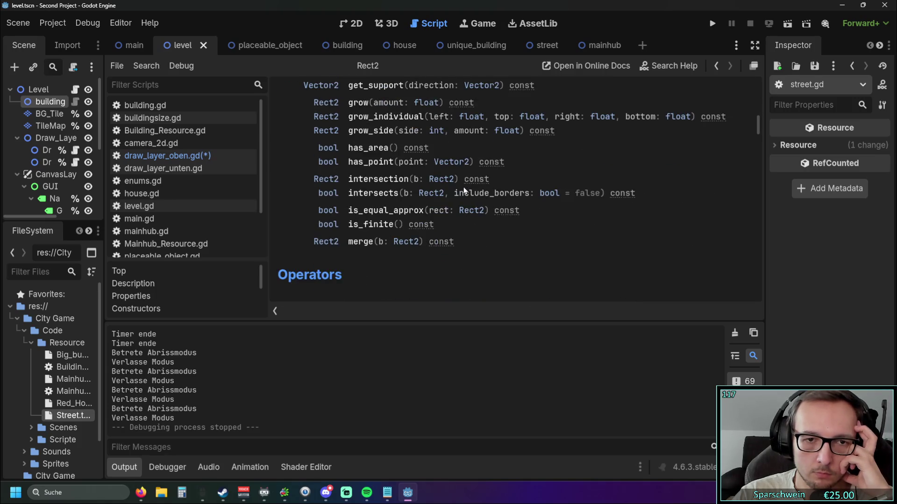
scroll(466, 187, "down", 2)
scroll(469, 188, "up", 10)
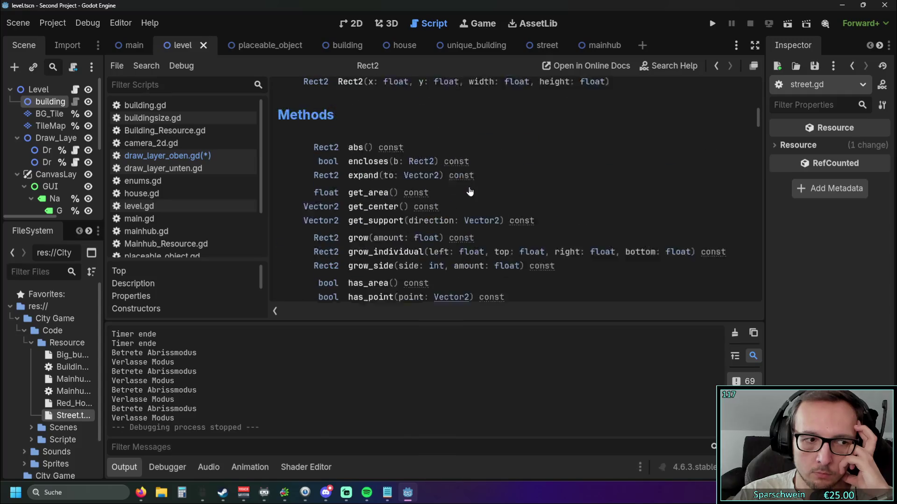
scroll(470, 191, "up", 4)
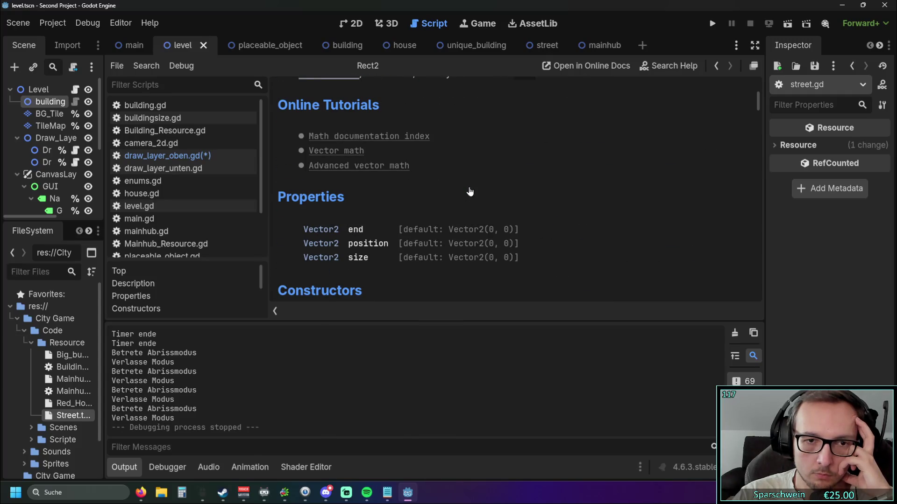
scroll(470, 191, "down", 2)
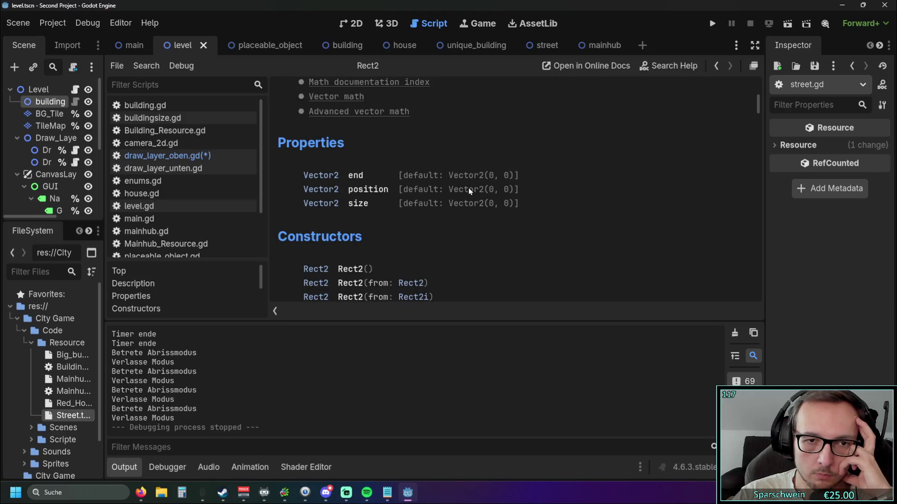
scroll(412, 191, "down", 3)
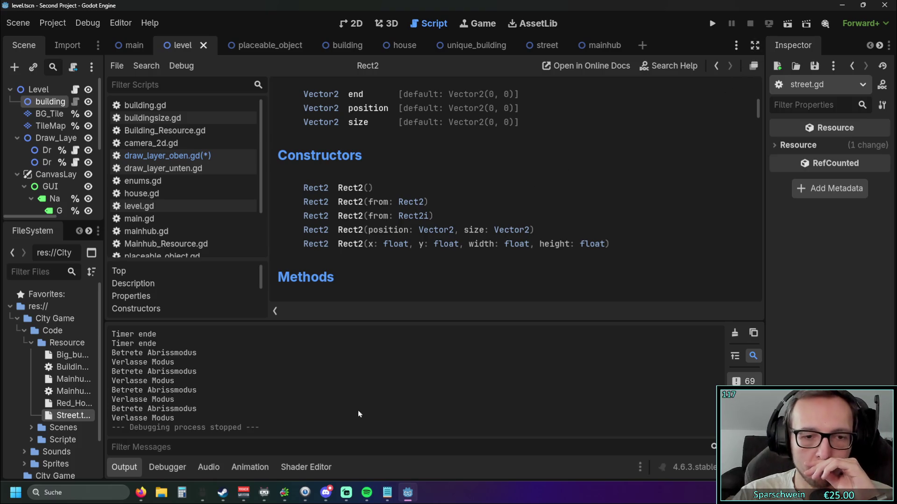
left_click(193, 157)
Change line 96 to Rect2(tile_map_layer.map_to_local(tile), Vector2(128, 64))
scroll(449, 261, "up", 2)
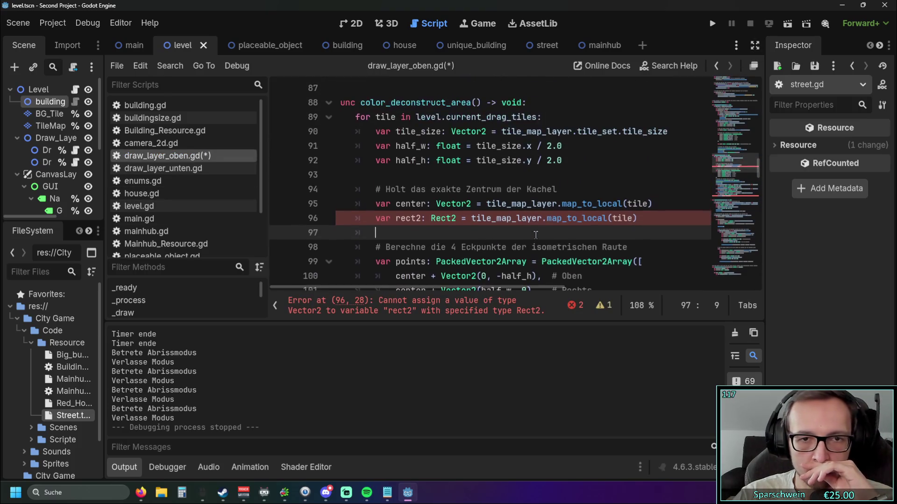
left_click_drag(450, 287, 463, 288)
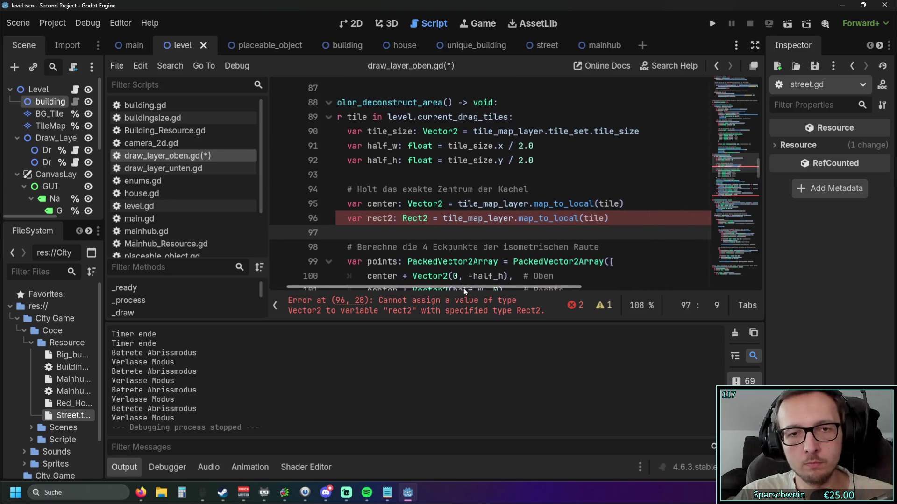
left_click(450, 218)
type("Rect2")
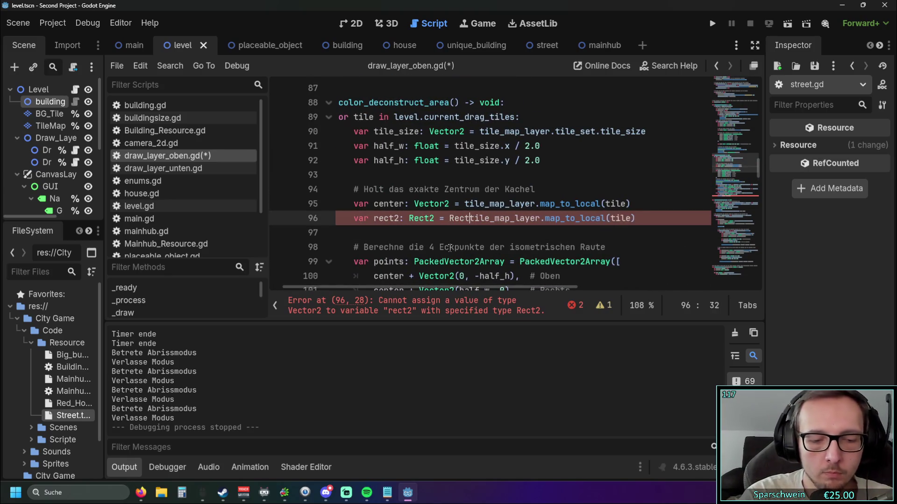
type("(")
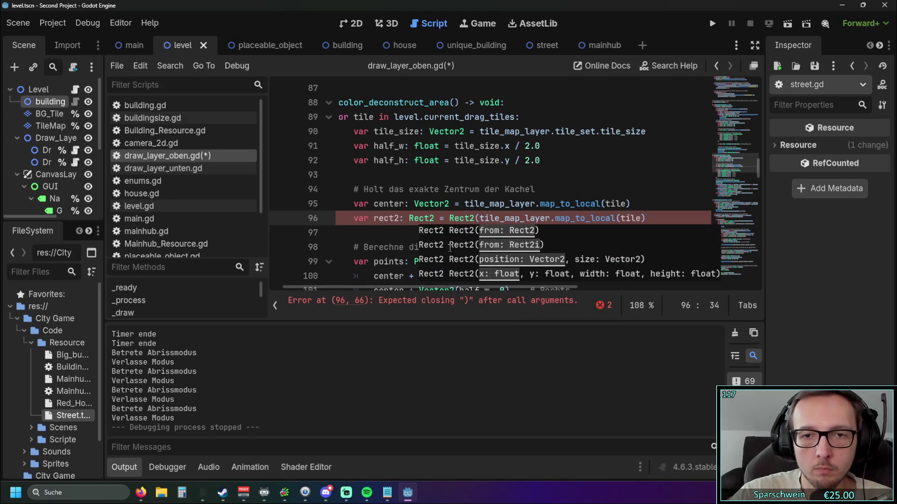
left_click(655, 219)
type(",")
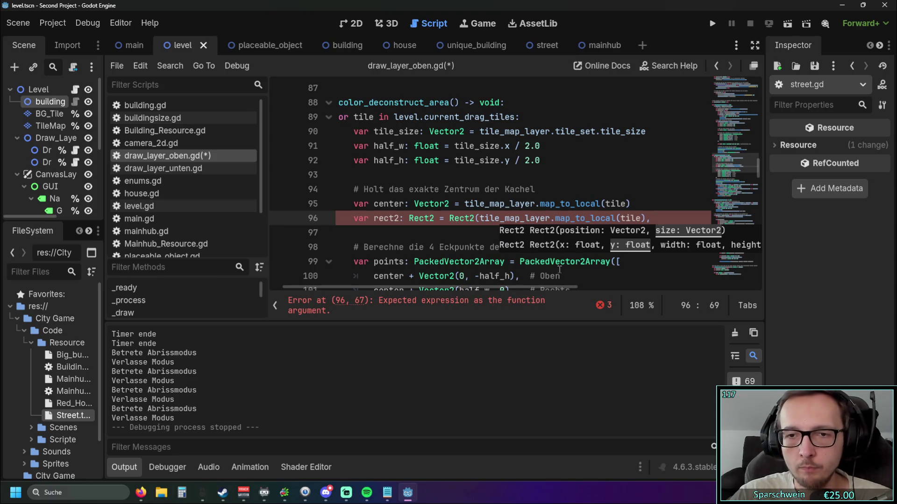
scroll(538, 289, "right", 5)
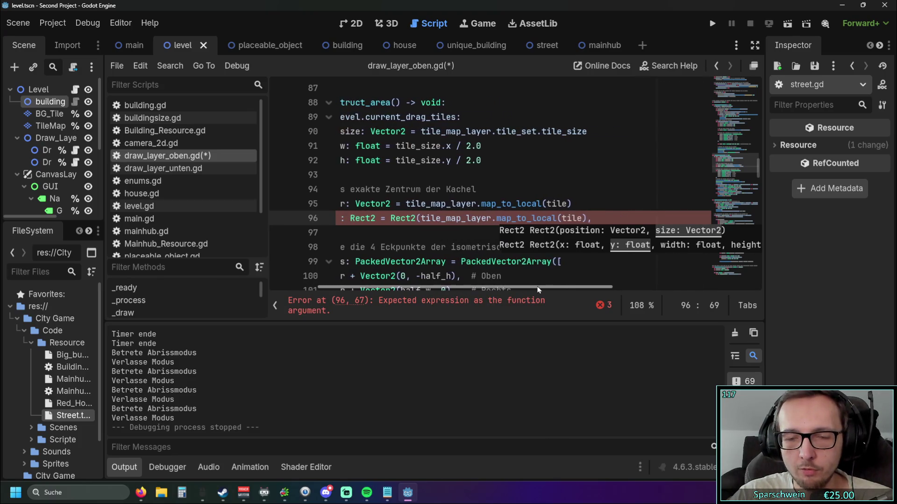
scroll(538, 289, "left", 3)
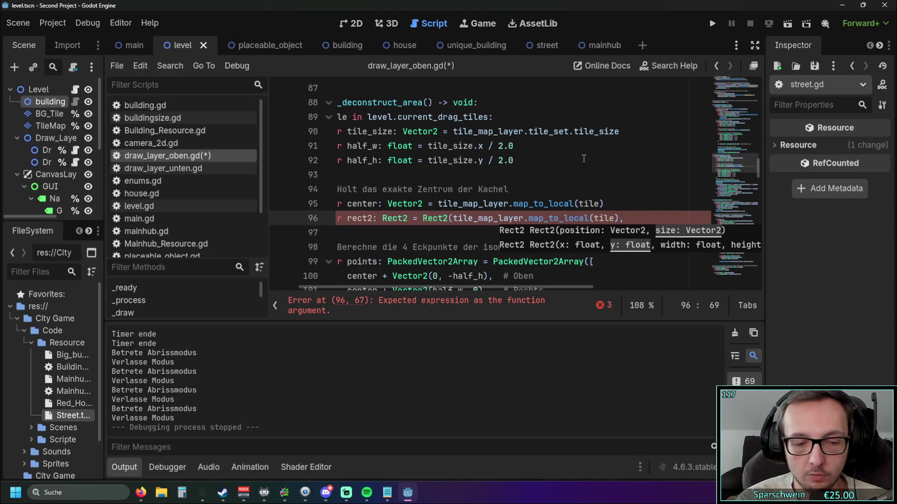
type("Vect")
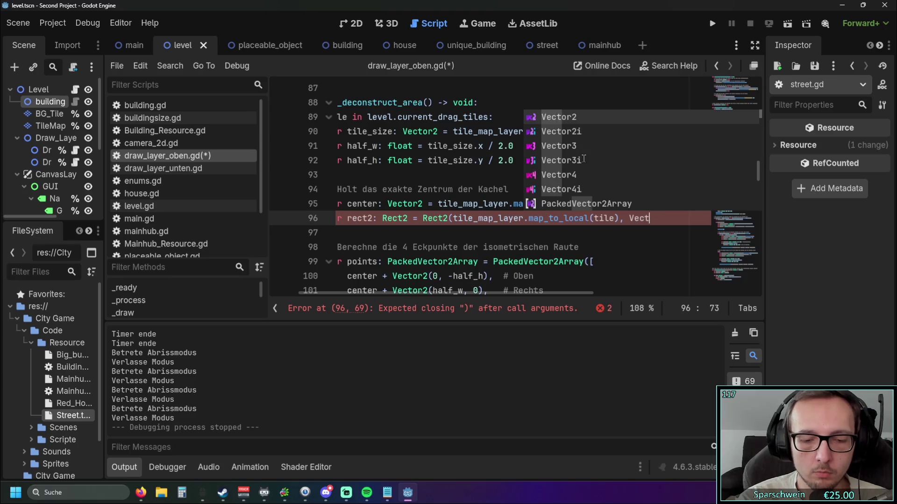
type("or2(128, 64")
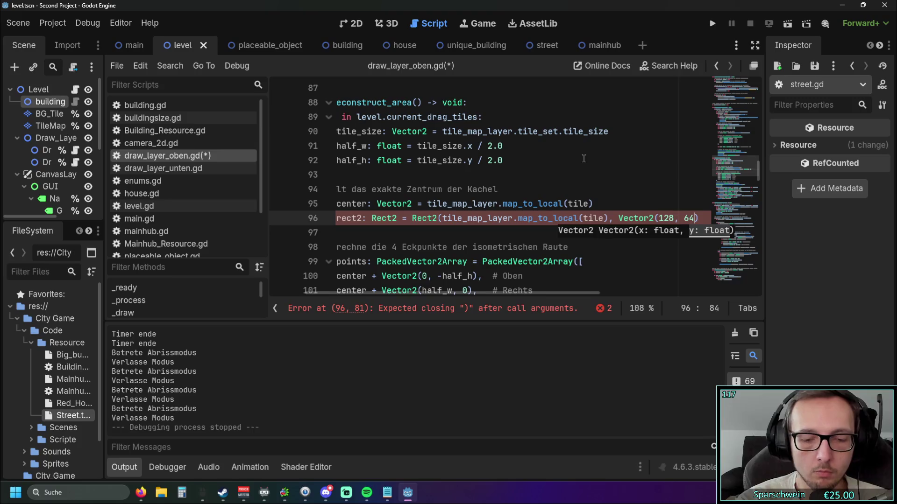
key("Up")
key("Up")
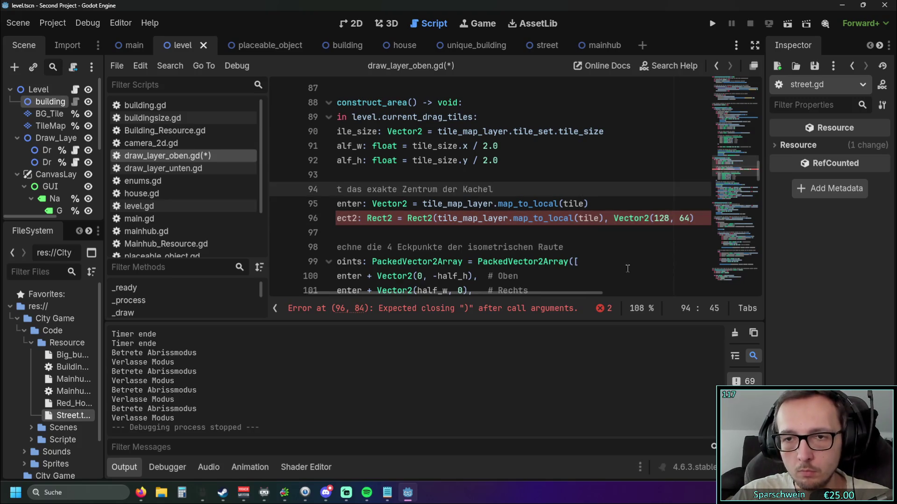
left_click(696, 219)
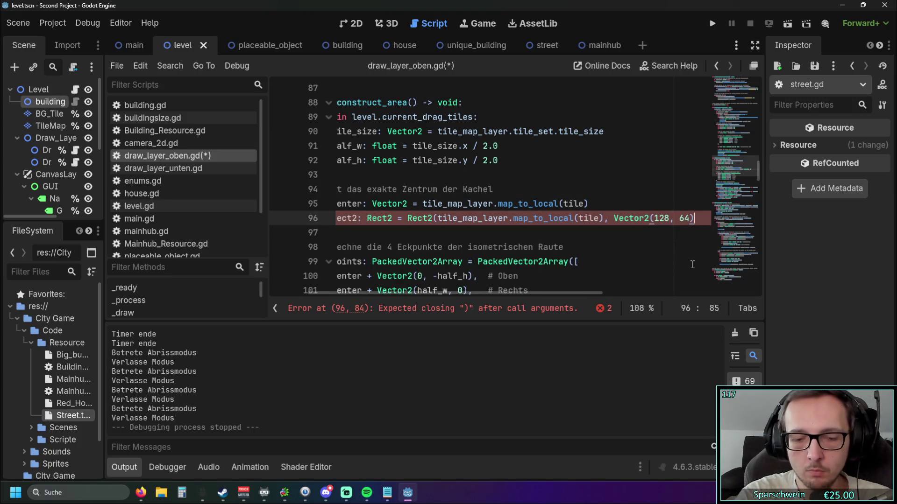
type(")")
left_click(600, 247)
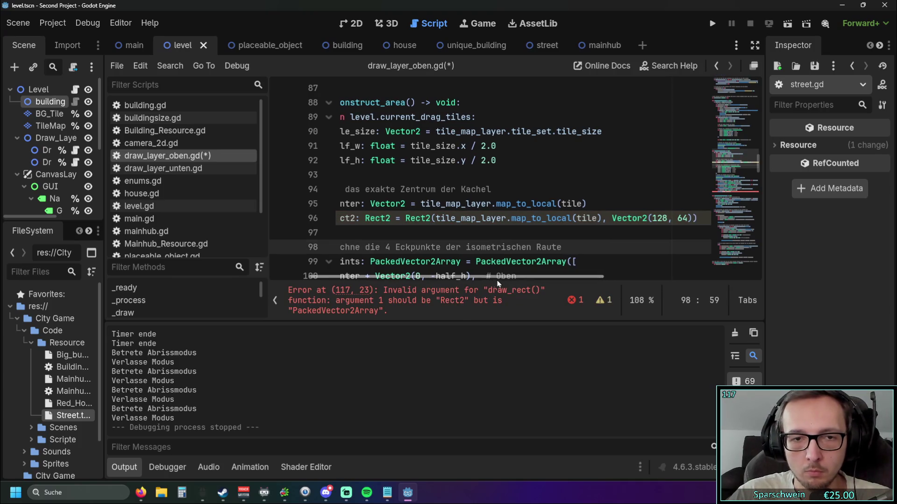
Replace points with rect2 in the draw_rect call to clear the error
left_click(499, 288)
scroll(447, 232, "up", 2)
scroll(445, 233, "down", 1)
scroll(419, 234, "up", 6)
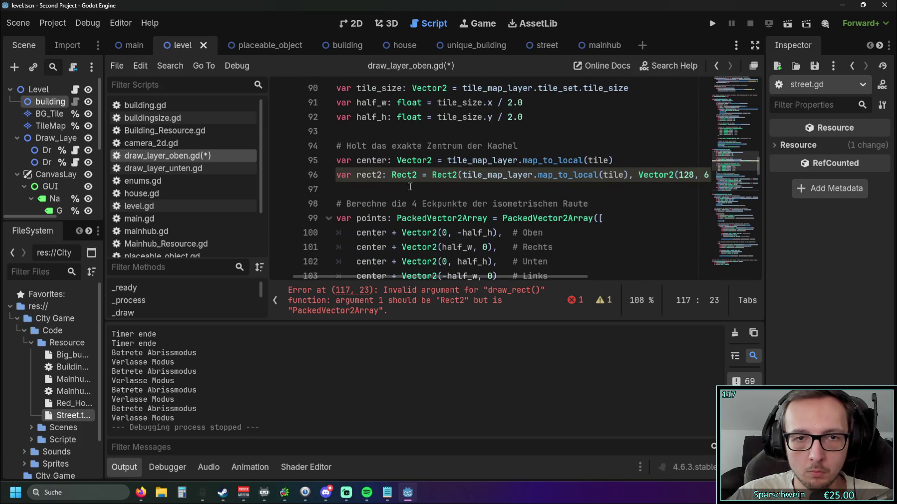
double_click(364, 176)
key("ctrl+c")
scroll(421, 180, "down", 7)
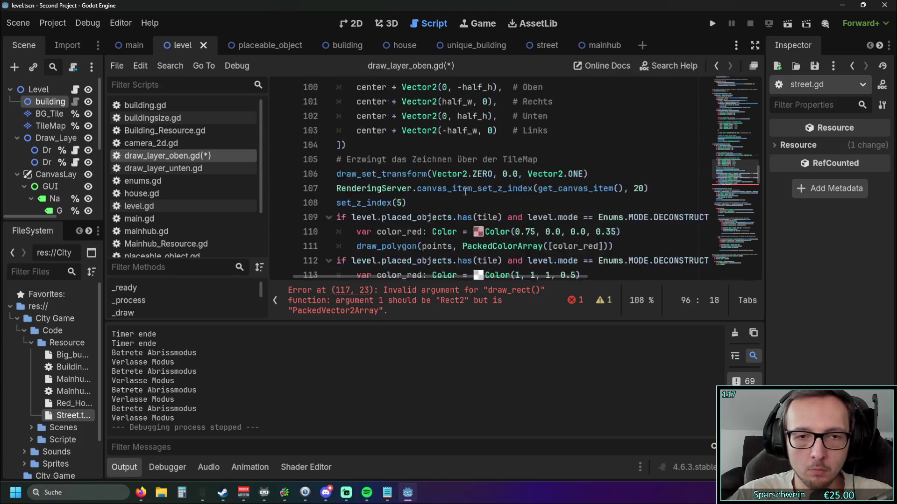
double_click(419, 177)
key("ctrl+v")
key("Down")
key("Down")
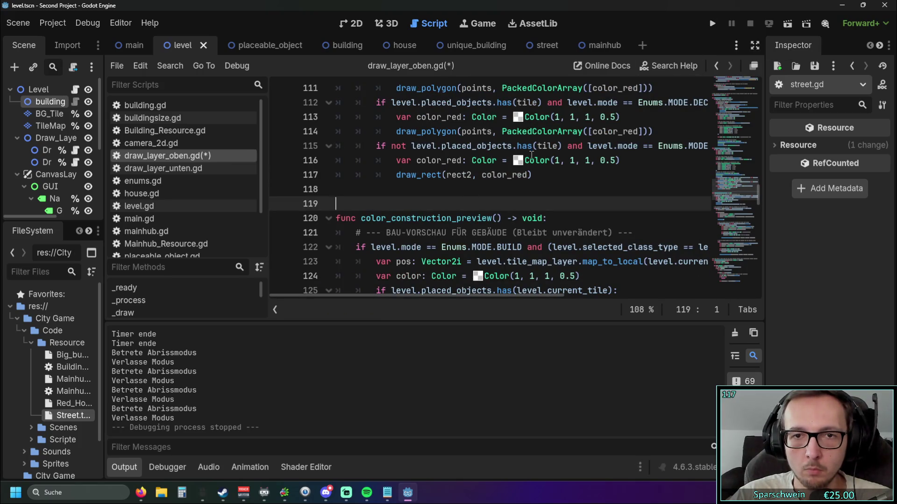
Rename the colour variable on line 116 from color_red to color_white
scroll(524, 187, "up", 2)
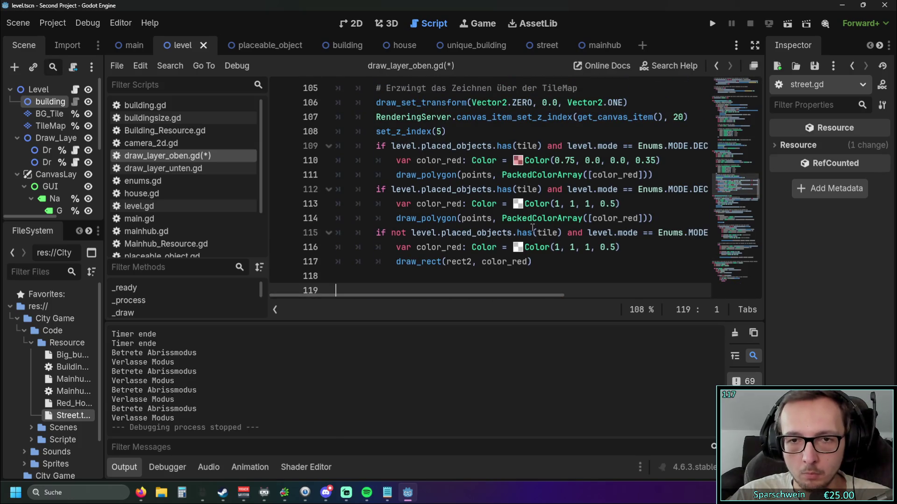
scroll(540, 236, "down", 1)
left_click(450, 204)
left_click_drag(448, 204, 474, 203)
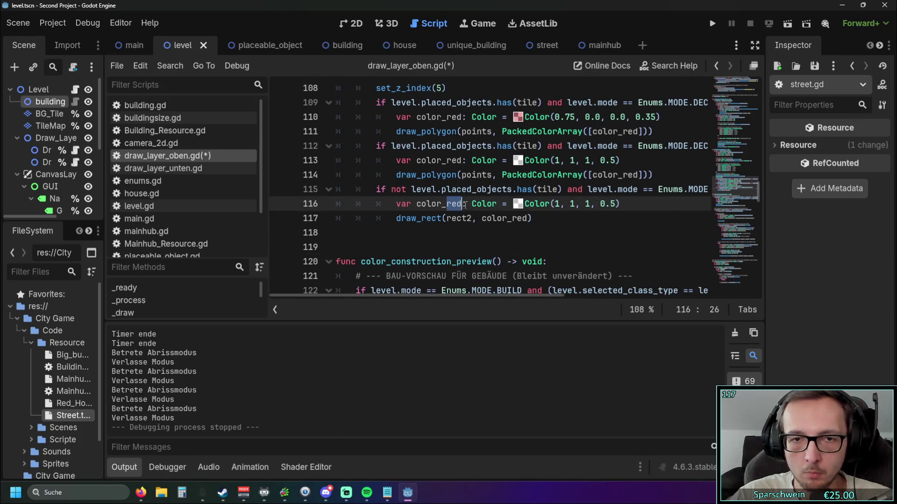
type("white")
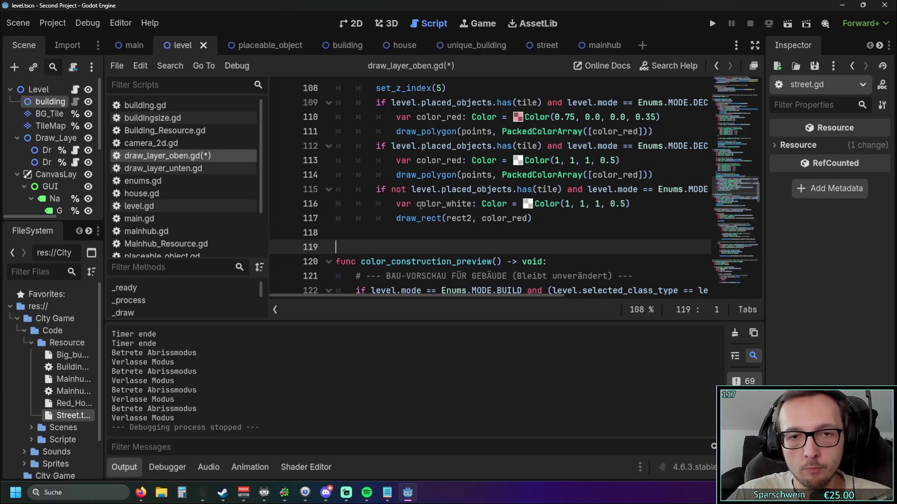
Pass color_white to draw_rect on line 117 and run the game
left_click_drag(416, 204, 471, 206)
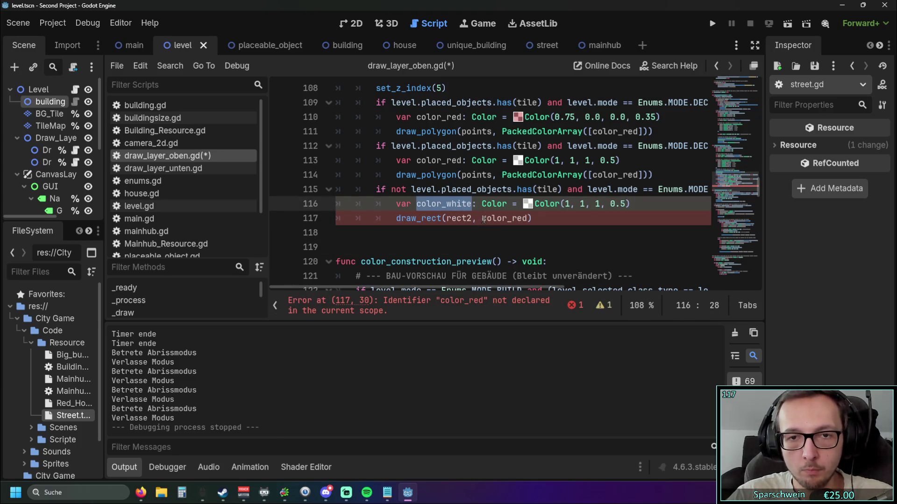
left_click(486, 218)
double_click(490, 218)
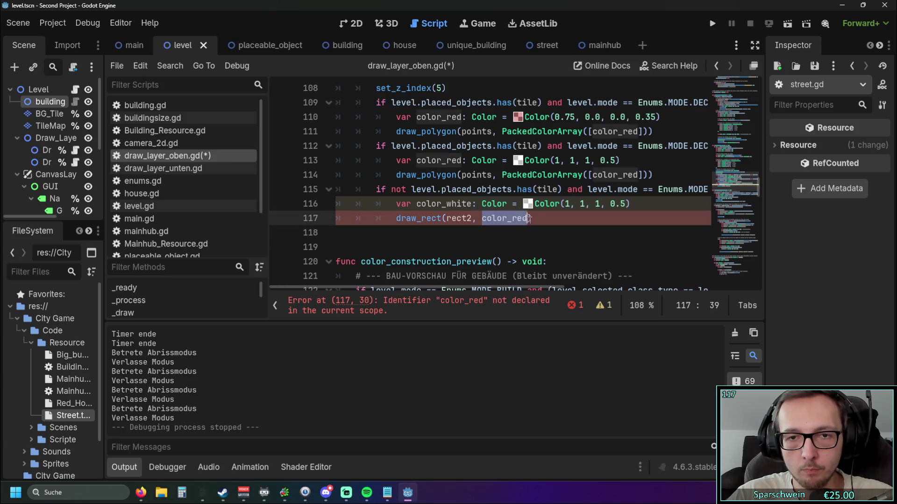
type("color_white")
left_click(496, 223)
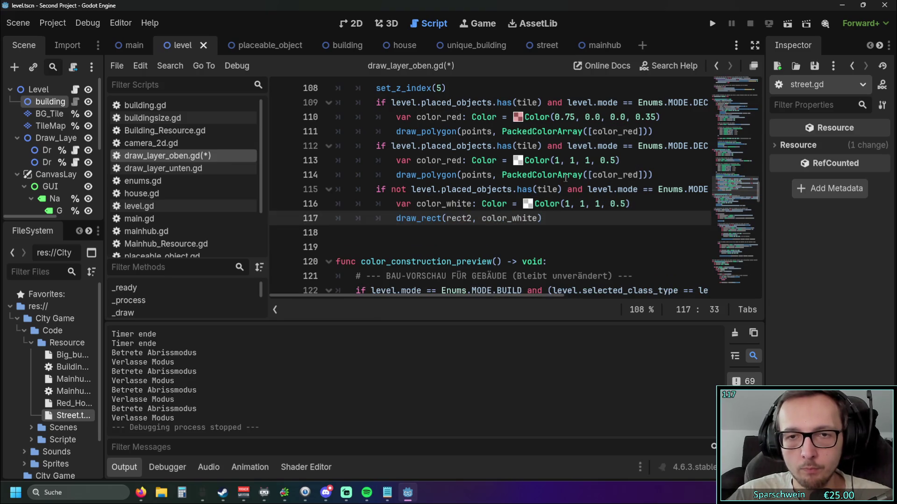
left_click(712, 23)
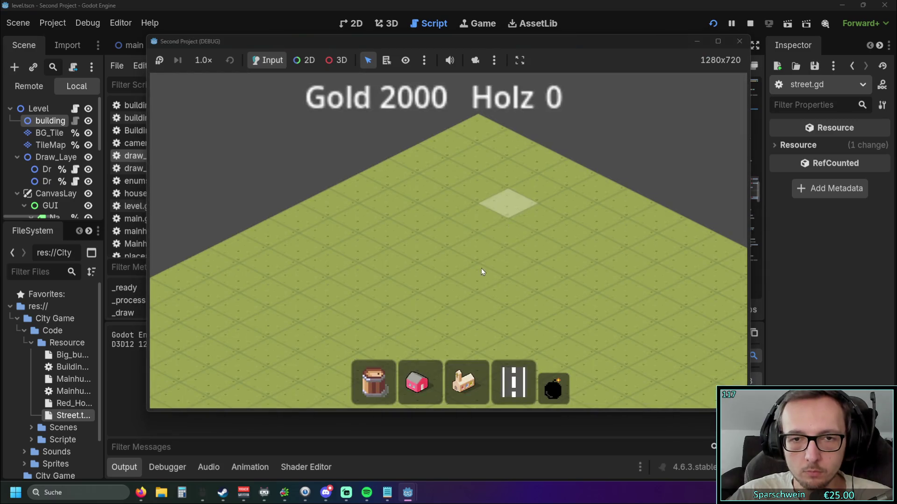